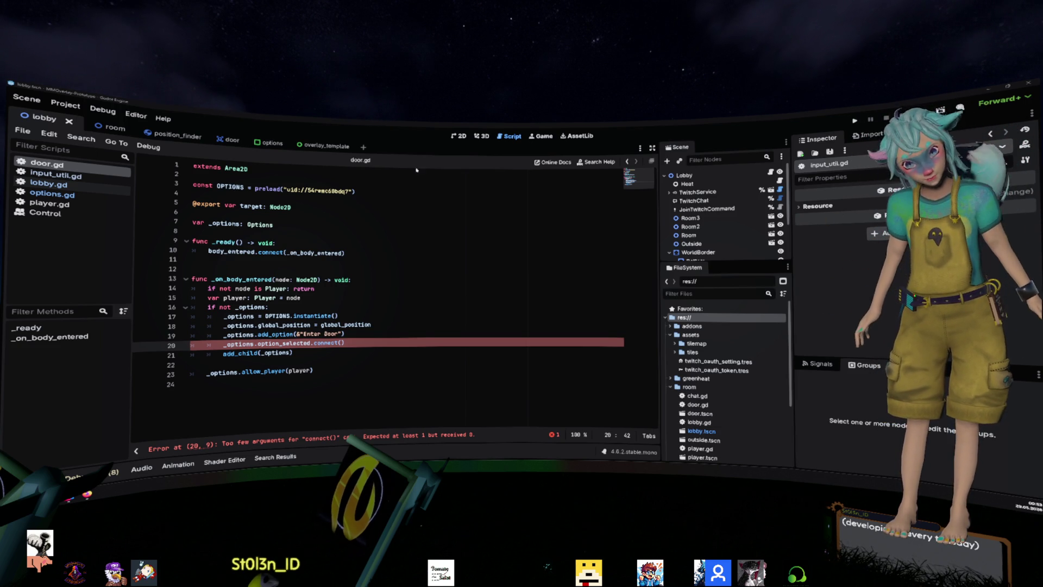
- Review door.gd's setup lines and place the caret inside the empty connect() call on line 20
click(405, 310)
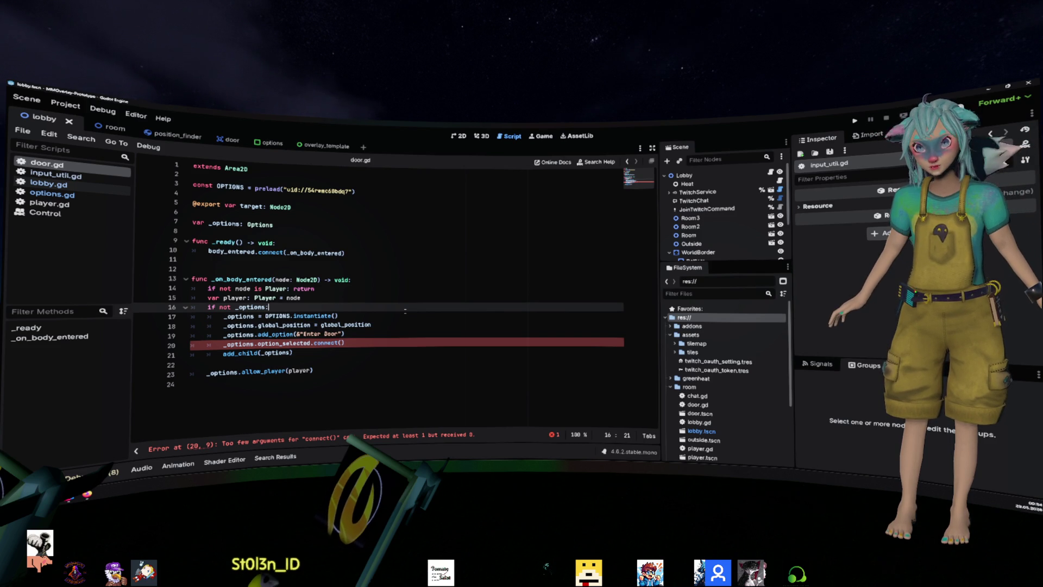
click(436, 353)
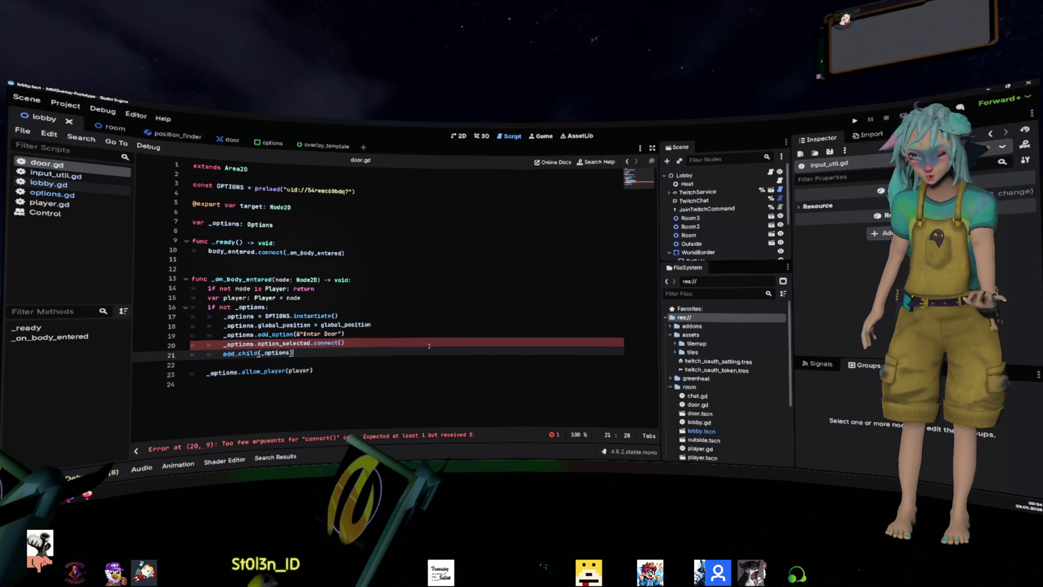
click(429, 346)
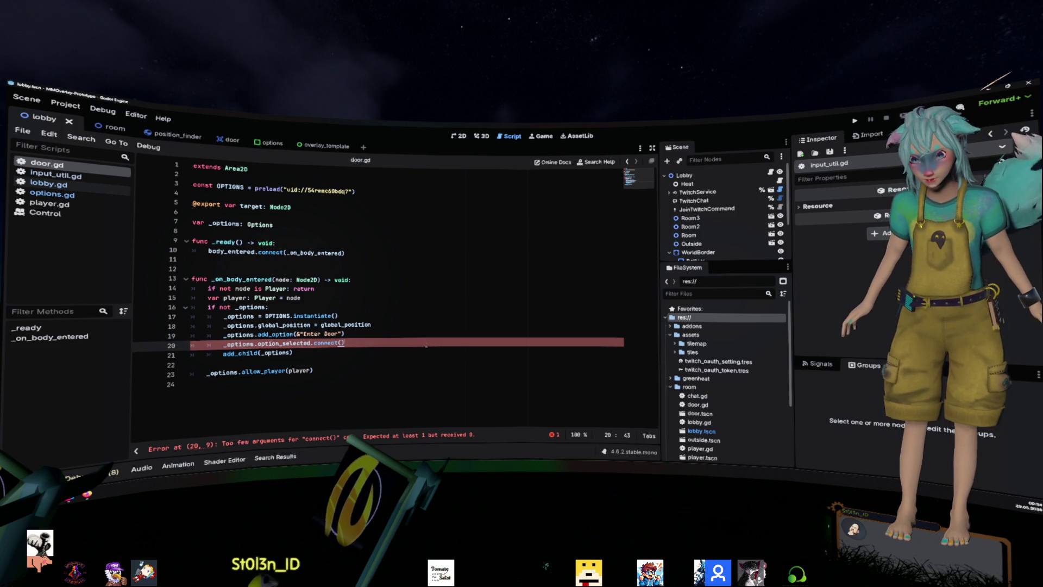
key(Left)
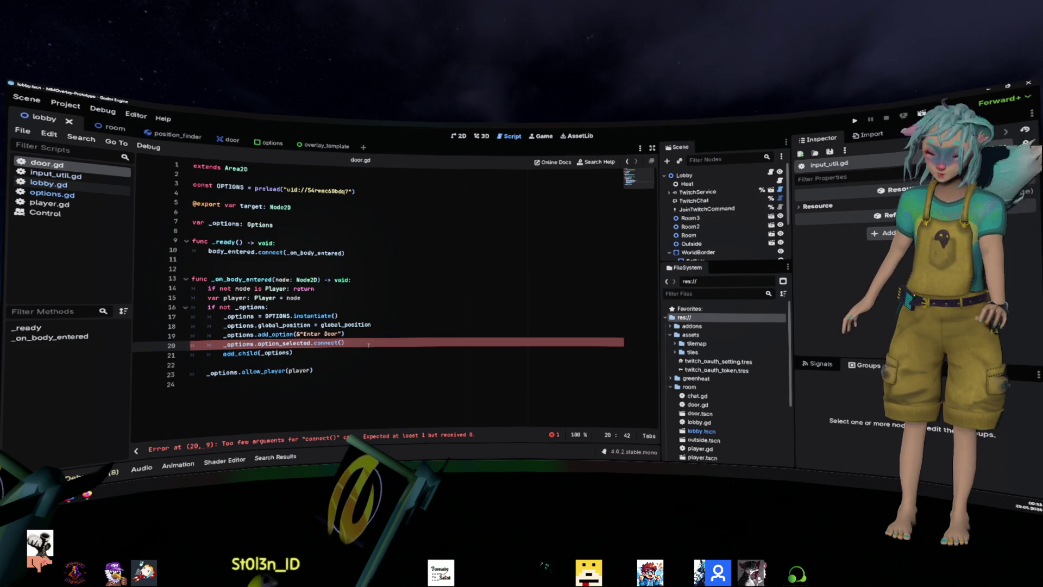
click(383, 331)
key(Down)
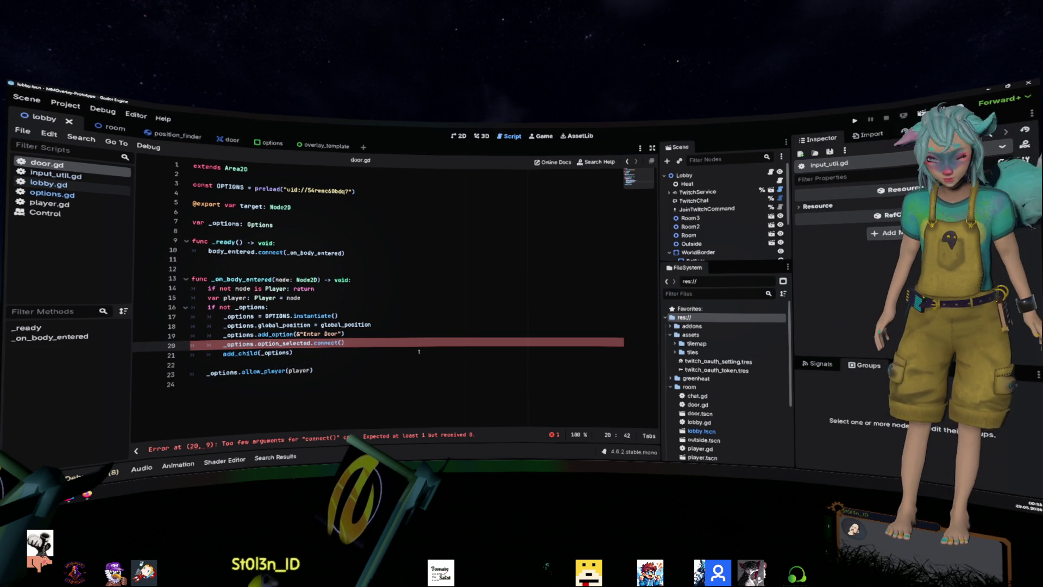
- Enter _on_option_selected as the handler name inside connect() on line 20
text(_on_clicked)
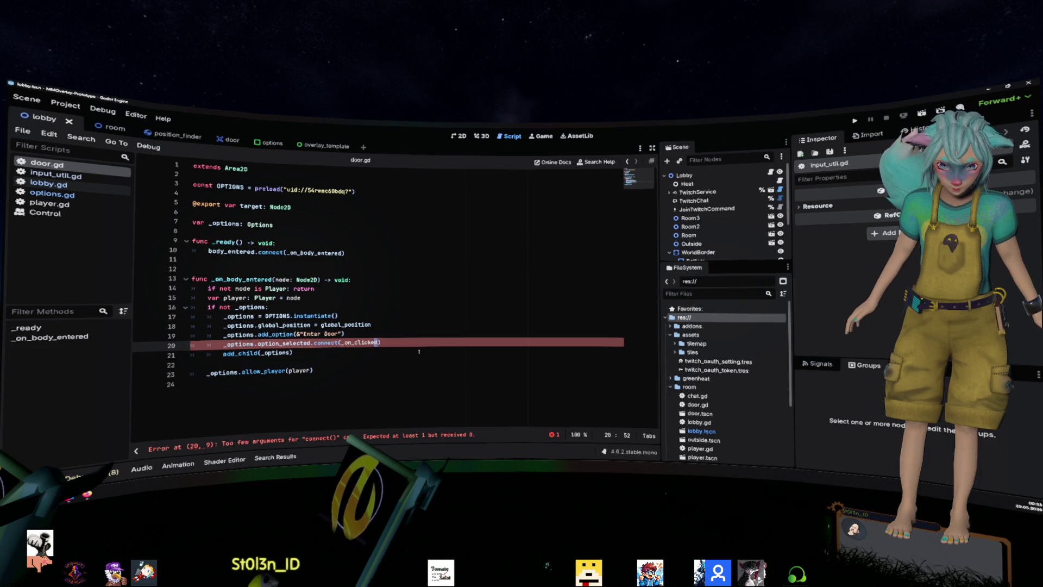
key(ctrl+shift+Left)
key(Down)
key(Down)
key(Down)
key(Up)
key(Up)
key(Up)
key(Down)
key(BackSpace)
key(BackSpace)
key(BackSpace)
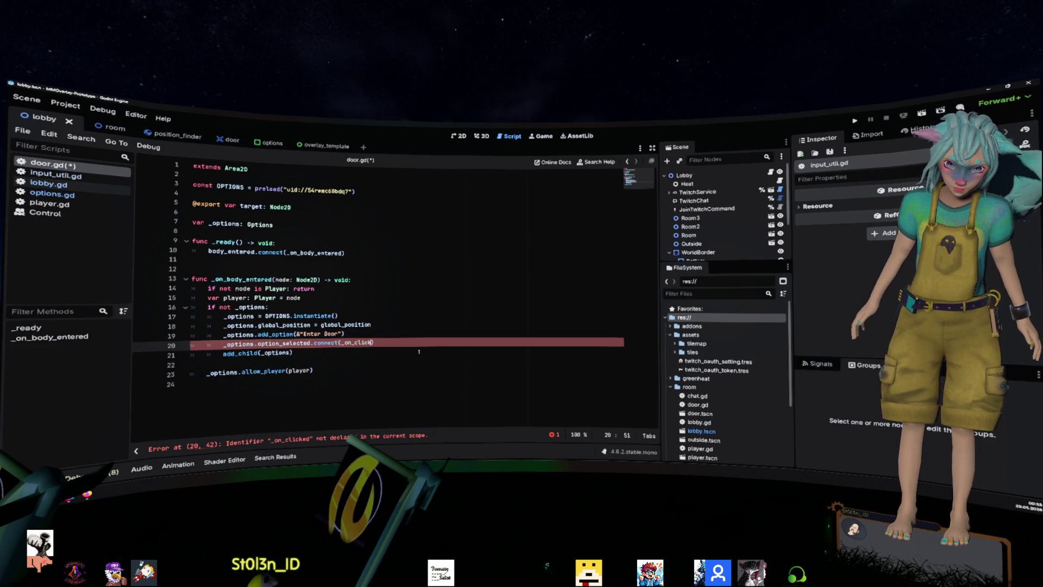
text(option_selected)
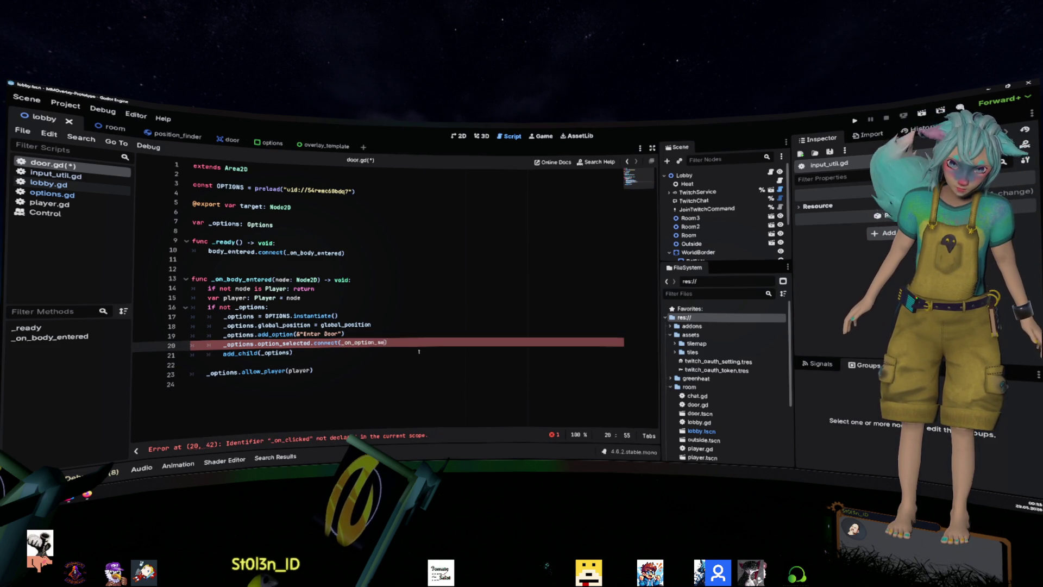
key(ctrl+shift+Left)
- Declare 'func _on_option_selected(option: StringName) -> void:' at the end of door.gd
key(Down)
key(Down)
key(Down)
key(Return)
key(Return)
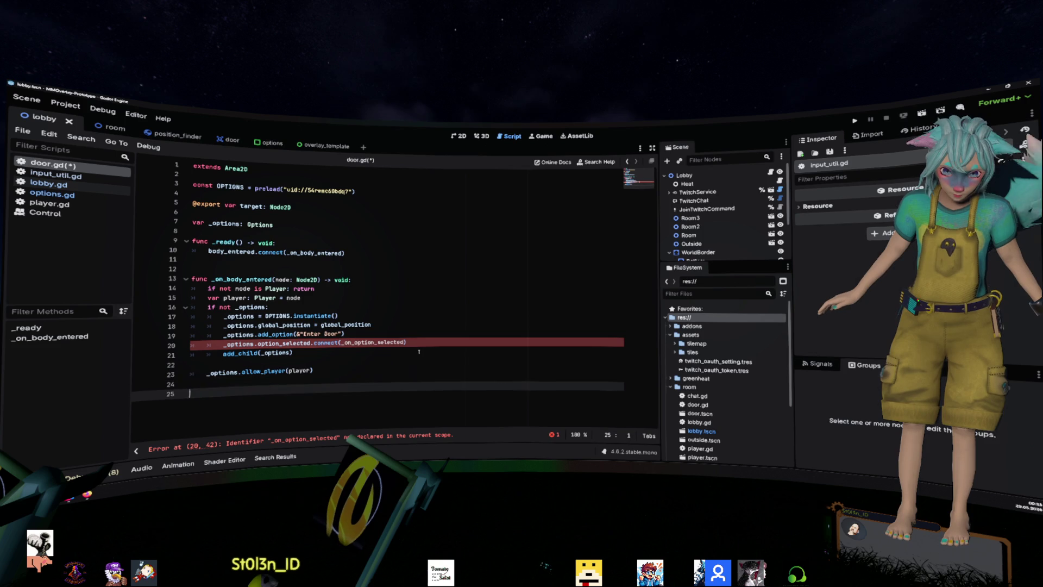
text(func _on_option_selected() -> void:)
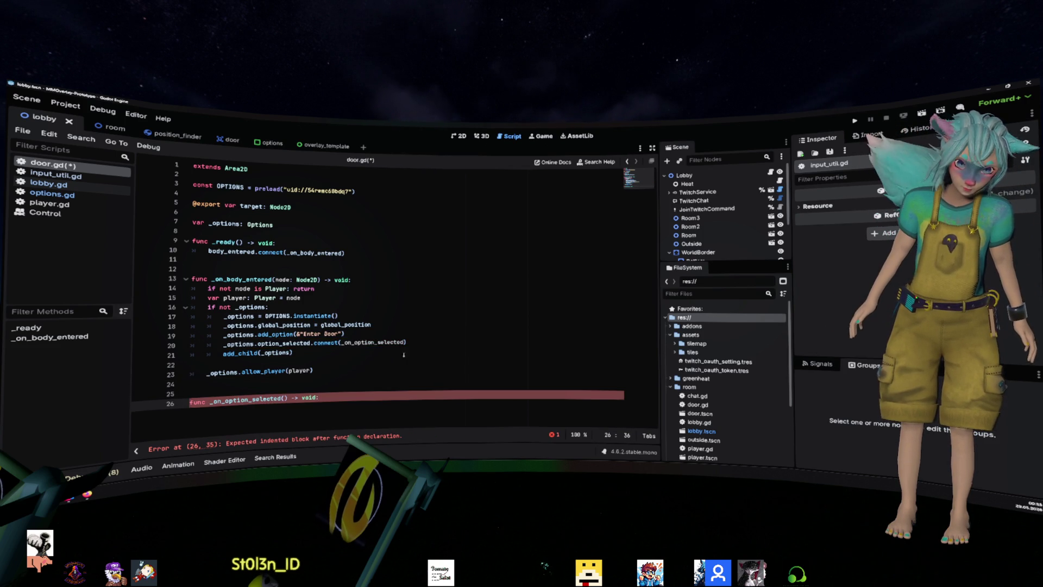
click(418, 352)
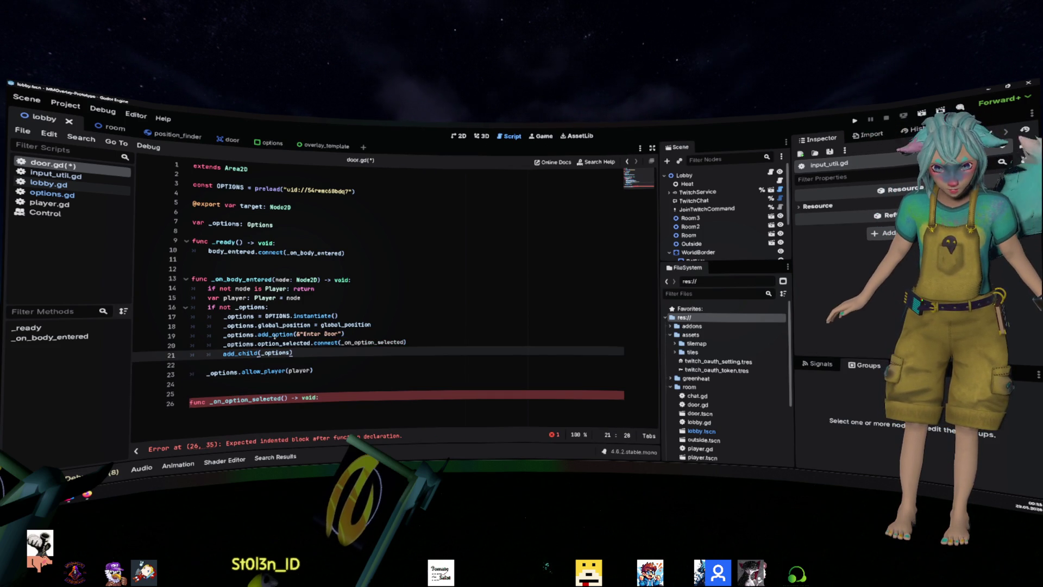
click(275, 334)
click(285, 400)
text(options: StringN)
key(Return)
click(308, 397)
key(BackSpace)
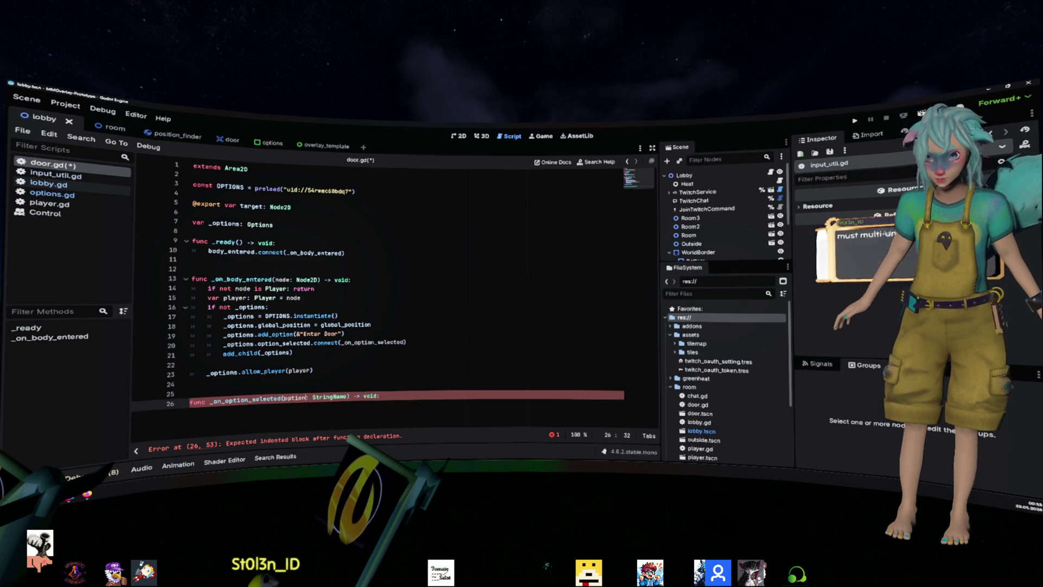
key(End)
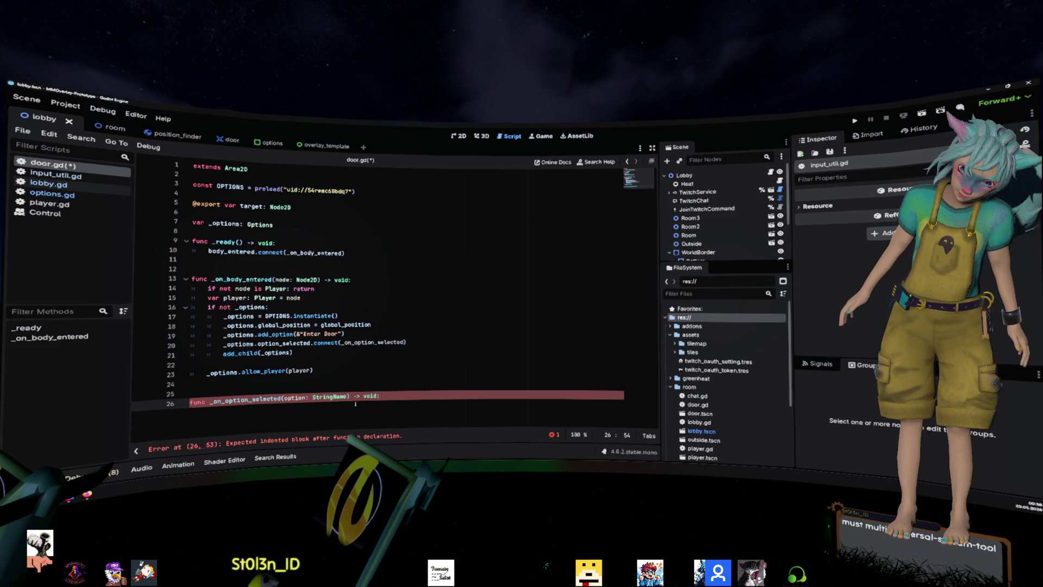
- Add ', player: Player' after StringName on line 26 and start an indented line 27 below it
mouse_move(348, 397)
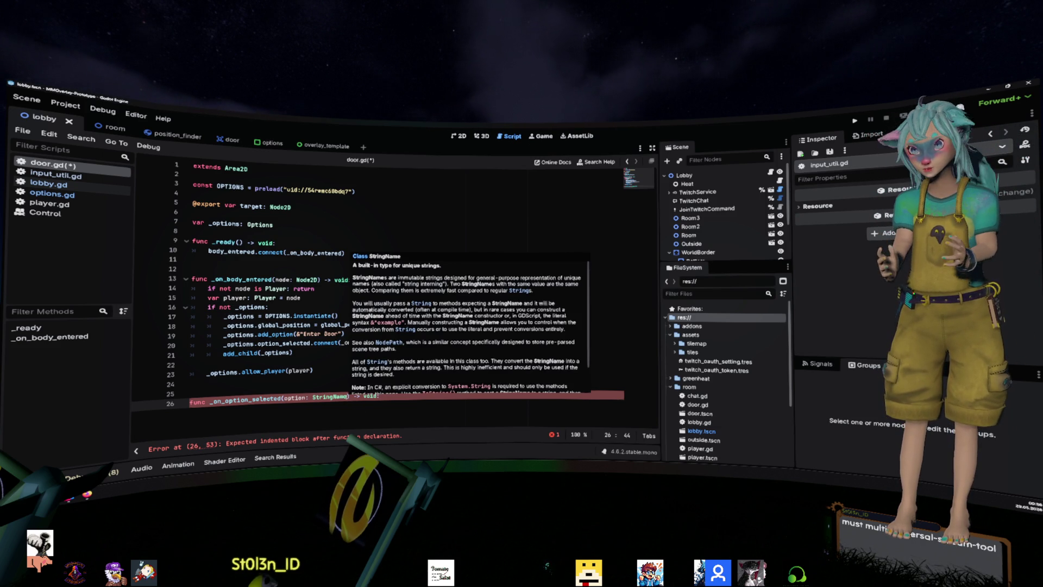
text(..)
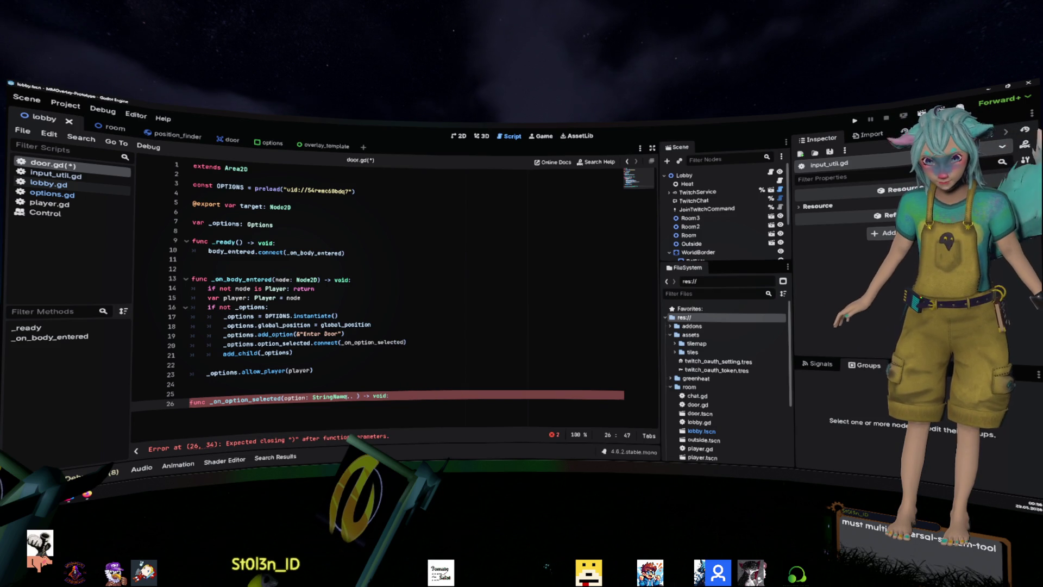
key(BackSpace)
key(BackSpace)
key(BackSpace)
text(, )
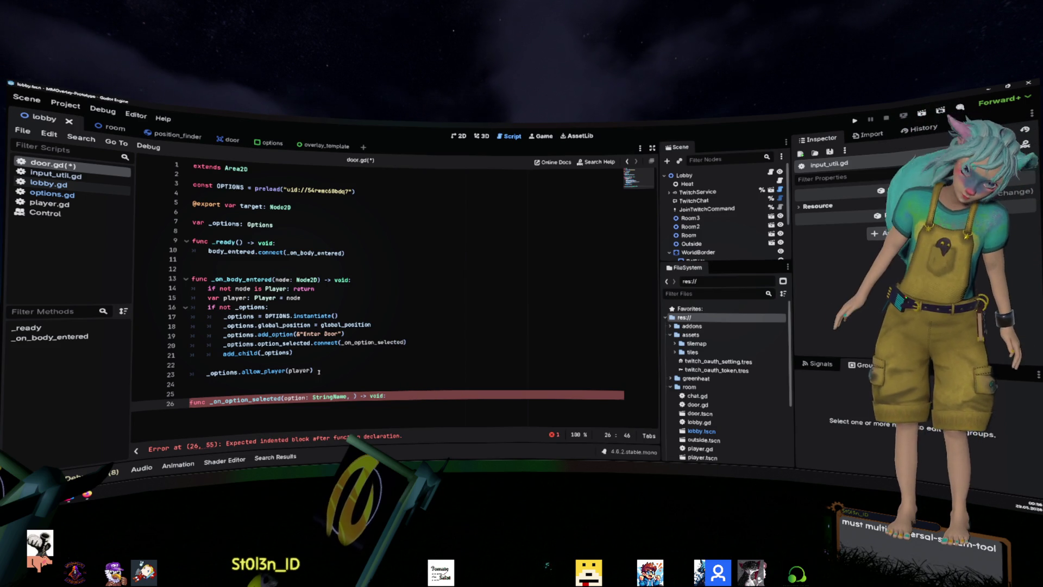
text(ldkjflsk)
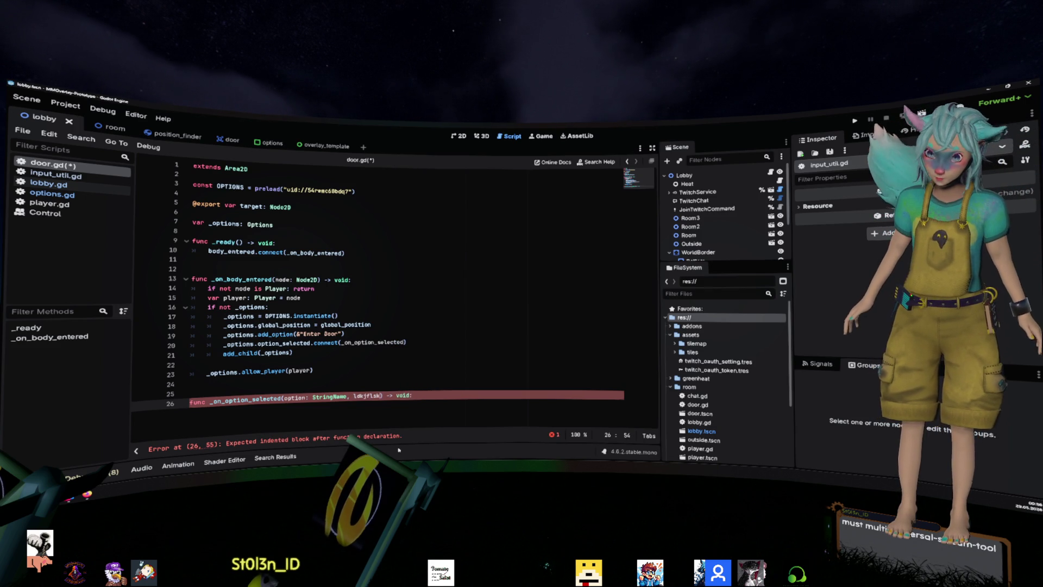
key(BackSpace)
key(BackSpace)
key(BackSpace)
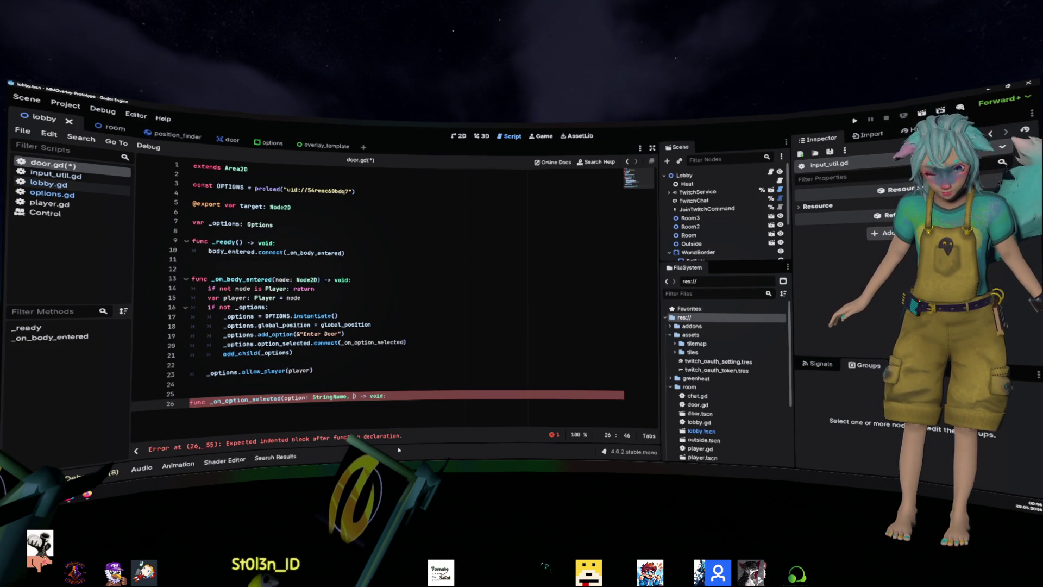
text(player: )
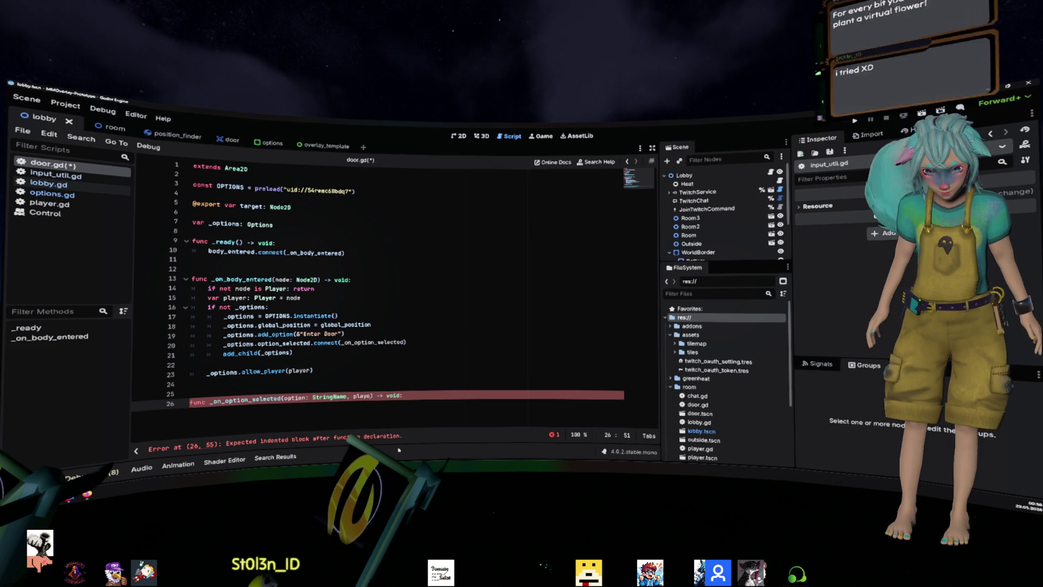
text(Player)
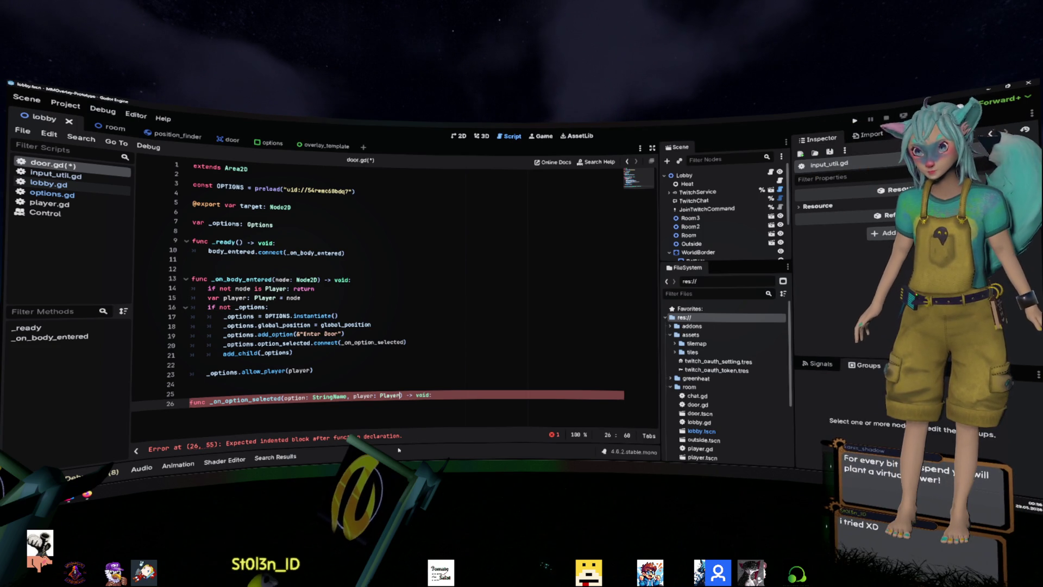
key(End)
key(Return)
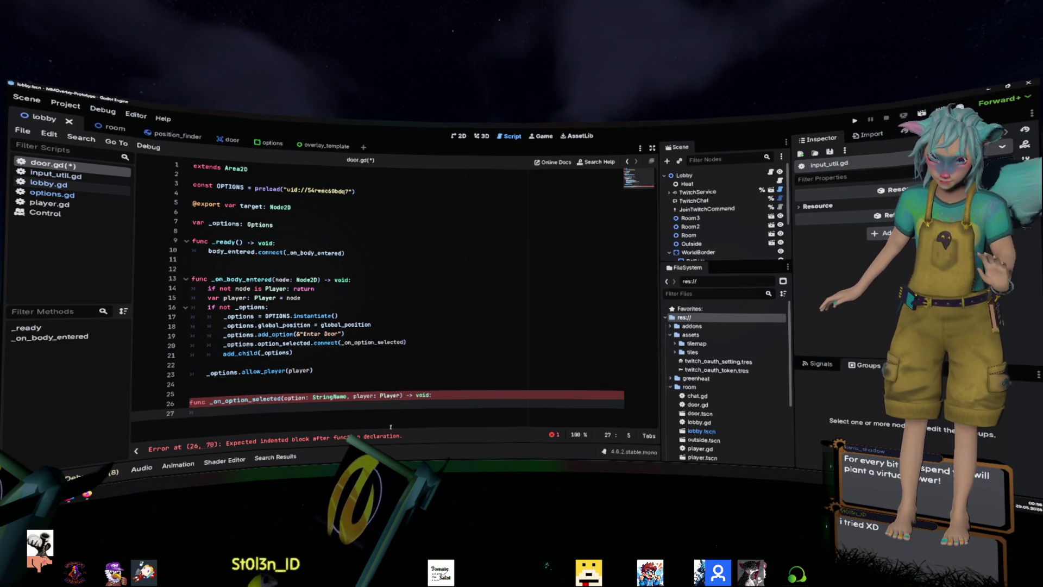
click(375, 325)
click(328, 343)
ctrl+click(374, 343)
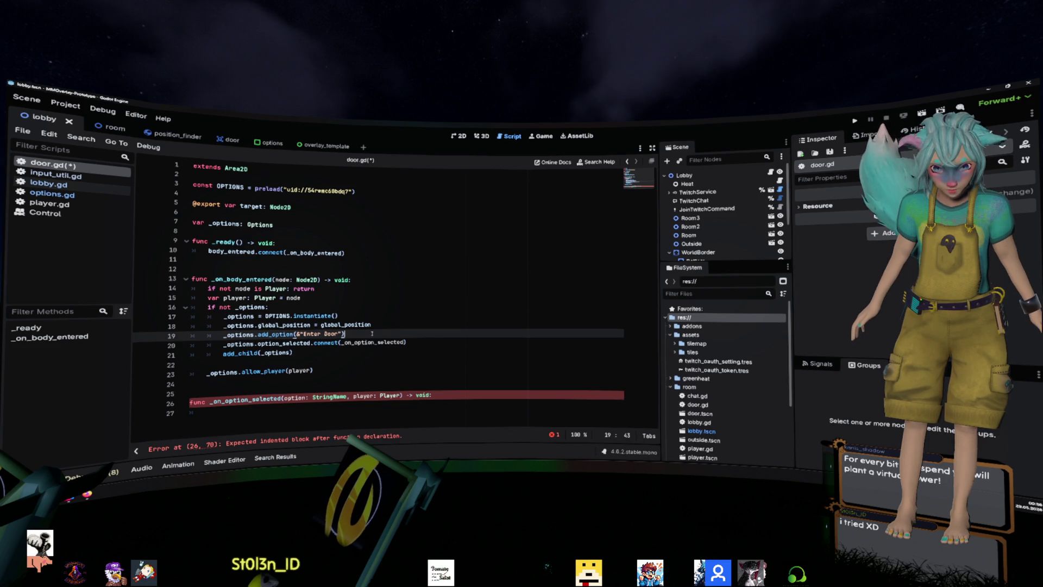
- Browse input_util.gd, lobby.gd and options.gd, then review door.gd's handler body and allow_player call
click(61, 176)
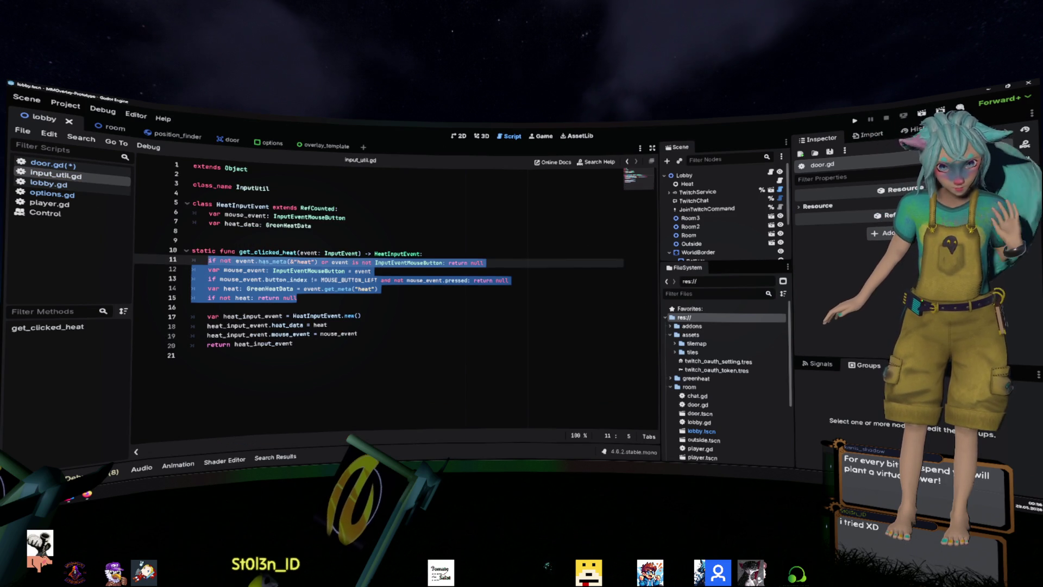
click(76, 188)
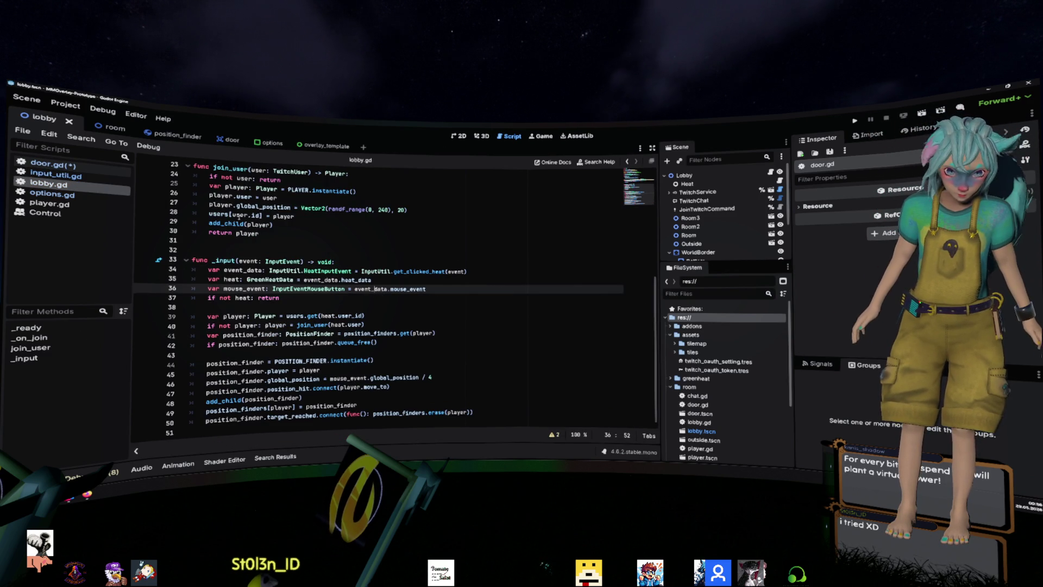
click(52, 194)
click(339, 301)
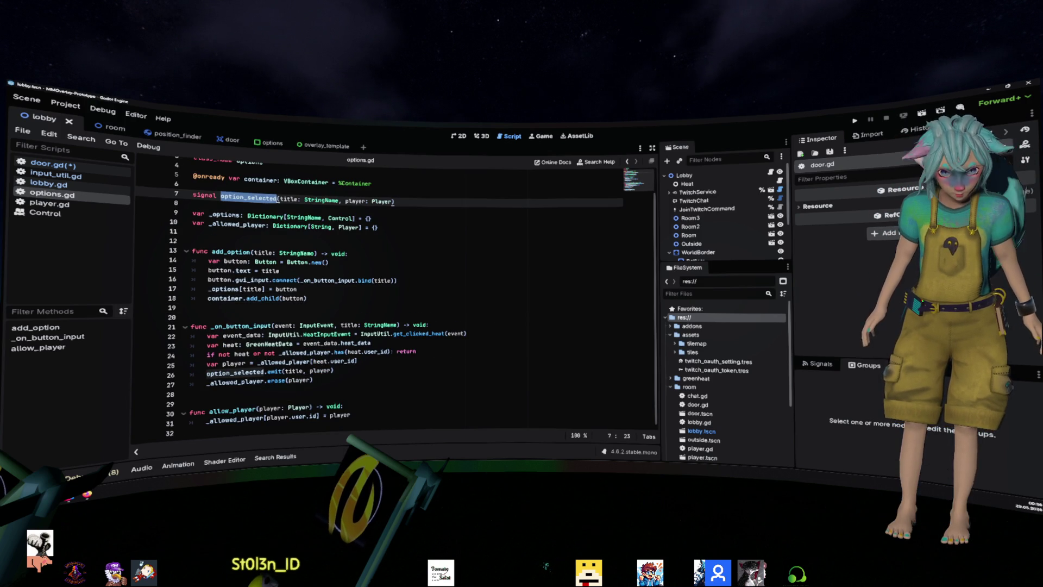
click(52, 163)
click(505, 412)
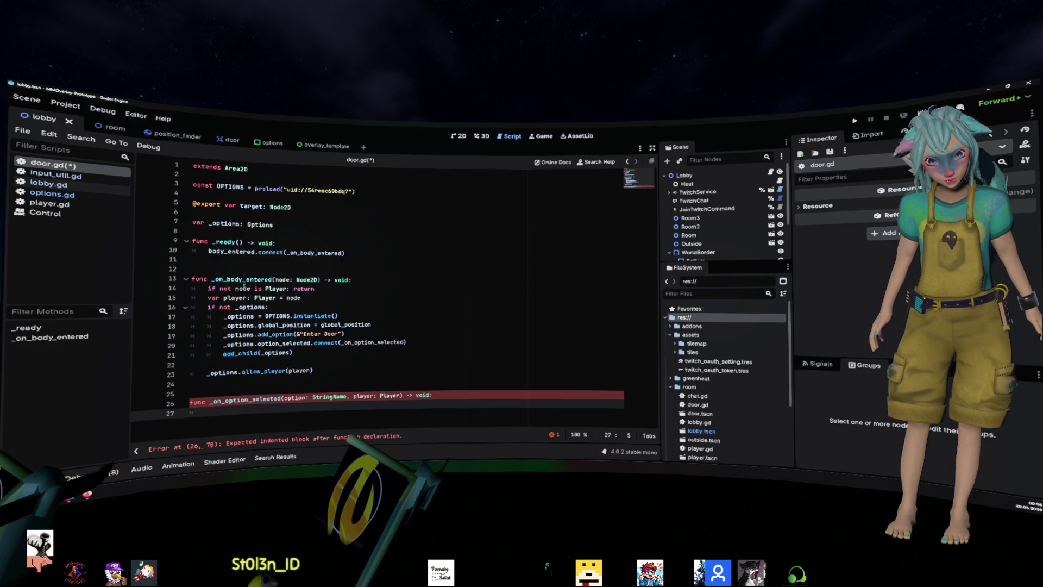
click(267, 370)
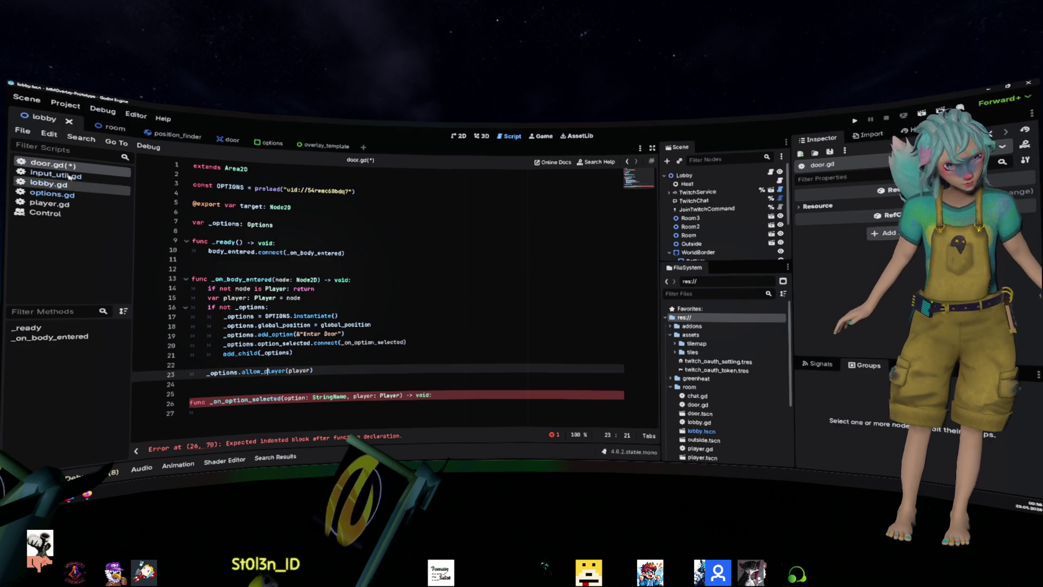
- In options.gd, work on the option_selected signal declaration and its emit and erase lines
ctrl+click(261, 343)
click(250, 401)
key(shift+Up)
key(shift+Up)
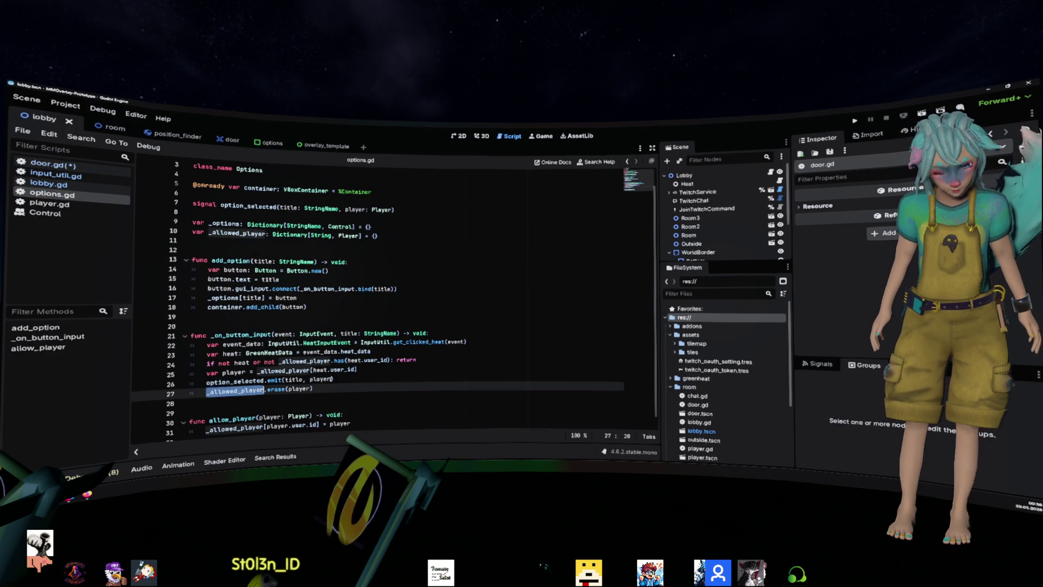
click(400, 389)
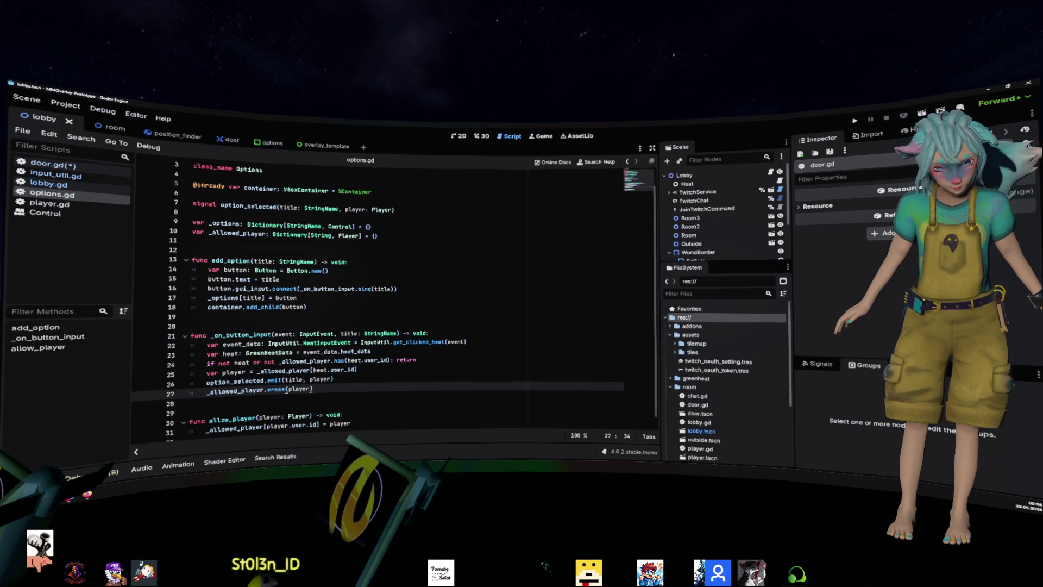
click(329, 209)
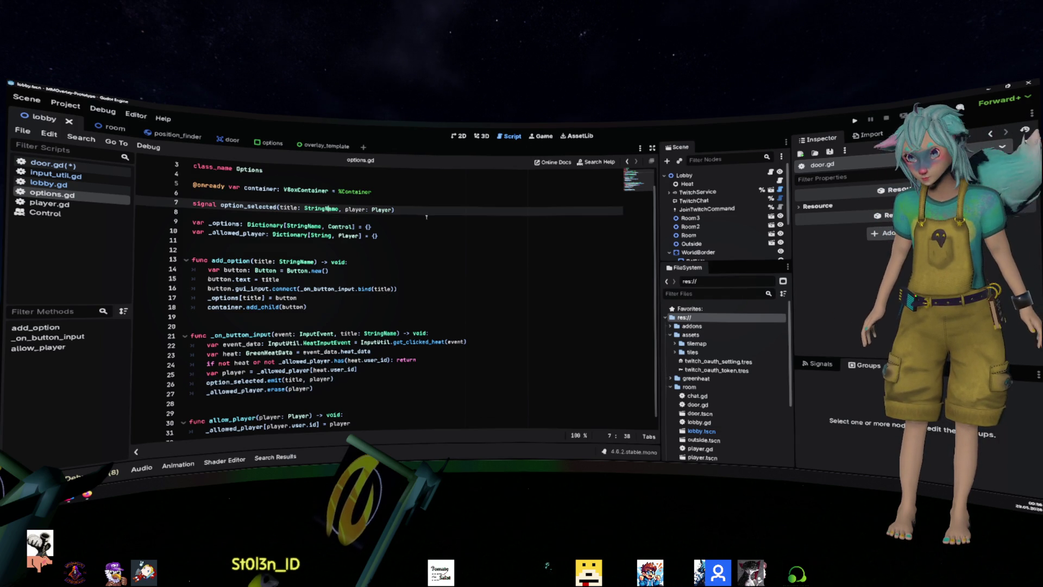
click(233, 380)
- Add 'if _allowed_player.is_empty():' with queue_free() after the erase line in _on_button_input
double_click(234, 390)
key(ctrl+c)
key(End)
key(Return)
text(if)
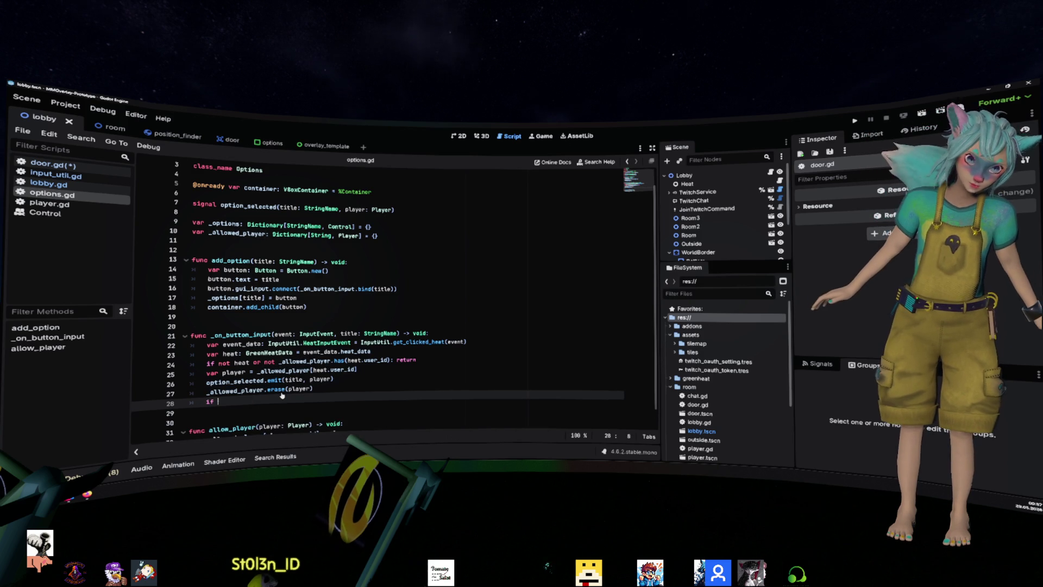
key(ctrl+v)
text(s)
key(Return)
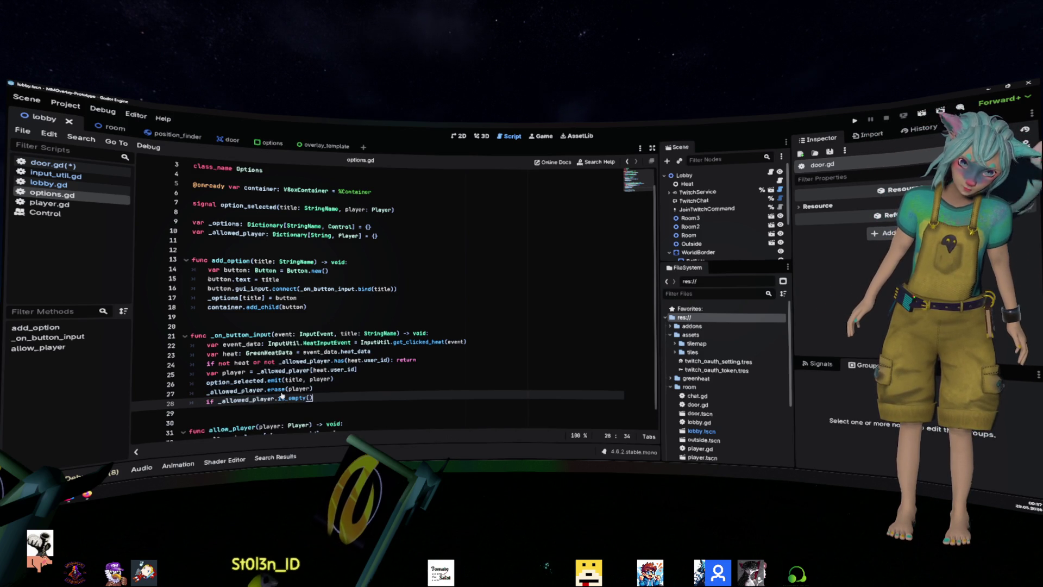
text(:)
key(Return)
text(que)
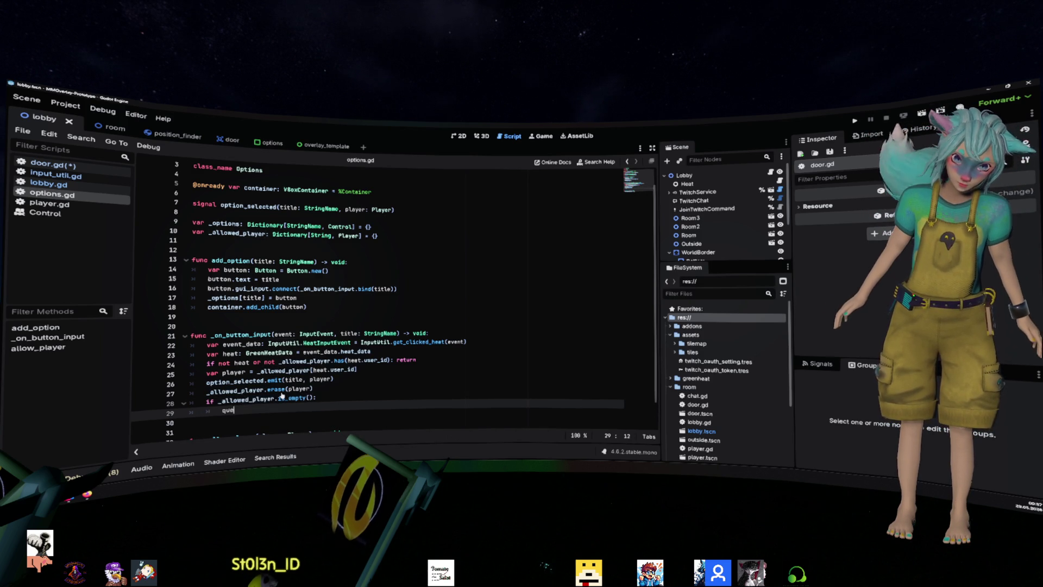
key(Return)
- Move queue_free() onto the condition line and save options.gd
click(282, 396)
key(End)
key(Delete)
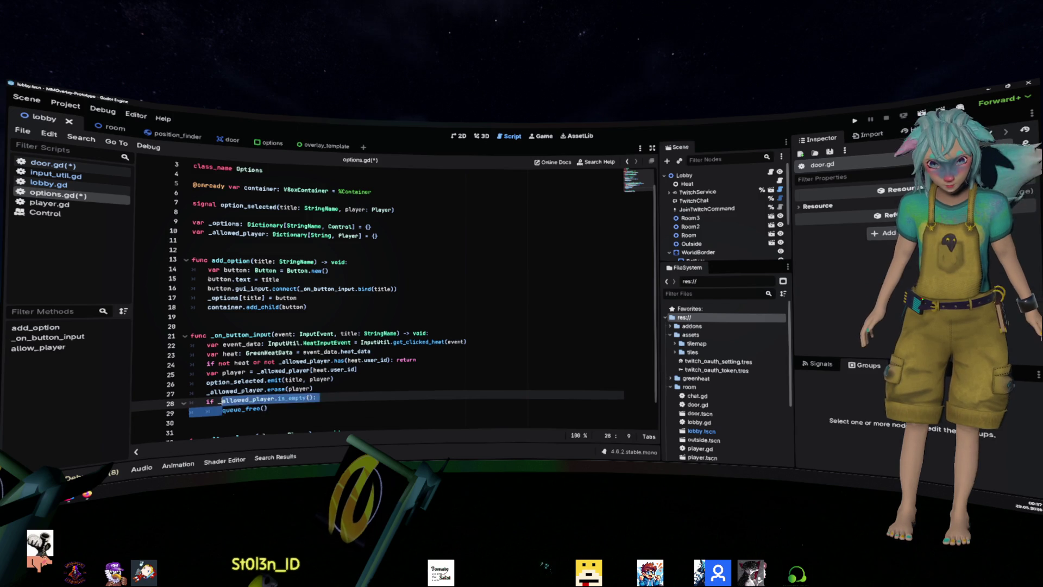
key(ctrl+s)
click(330, 360)
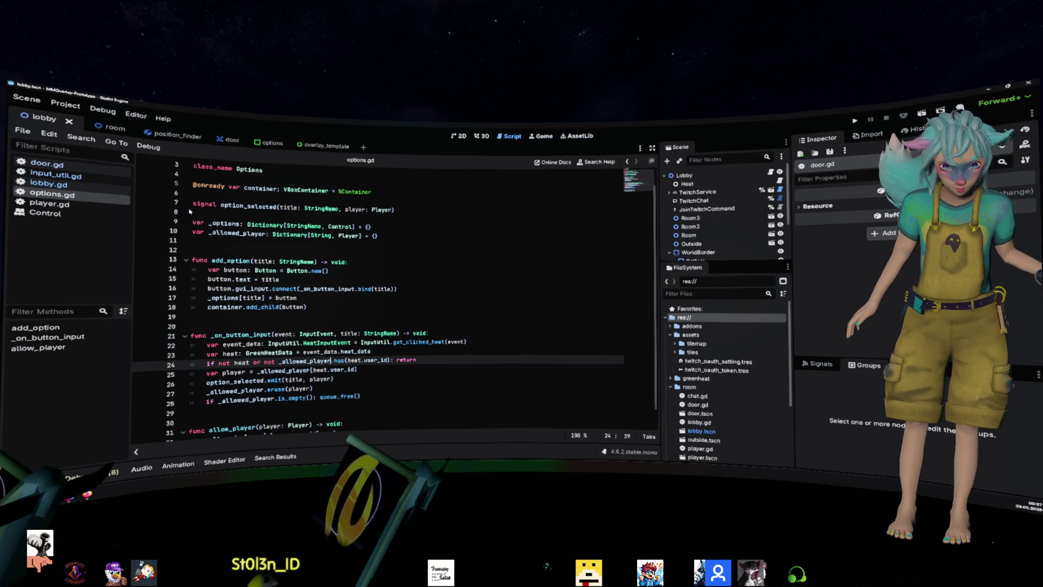
click(371, 390)
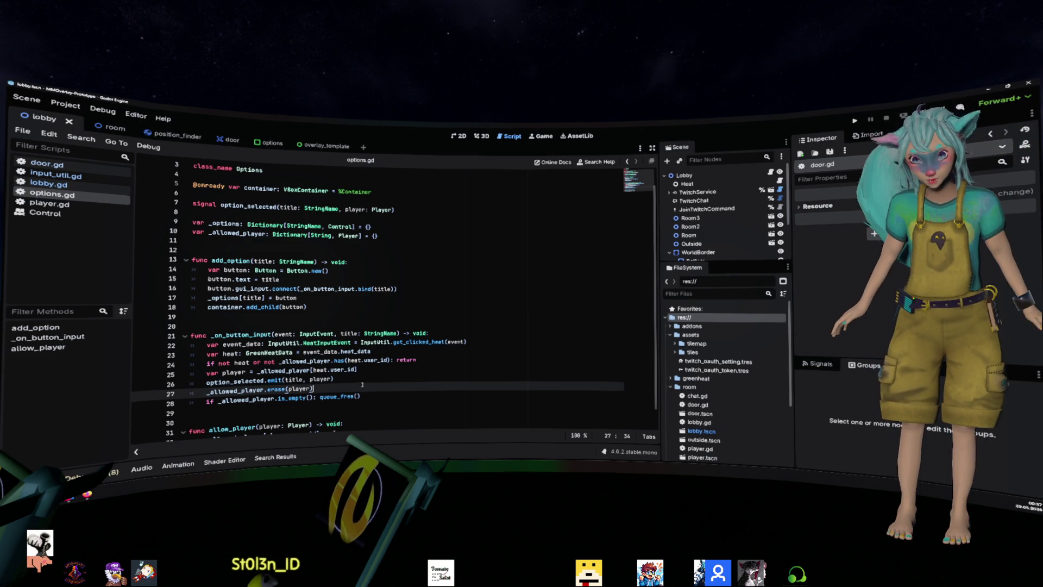
click(77, 189)
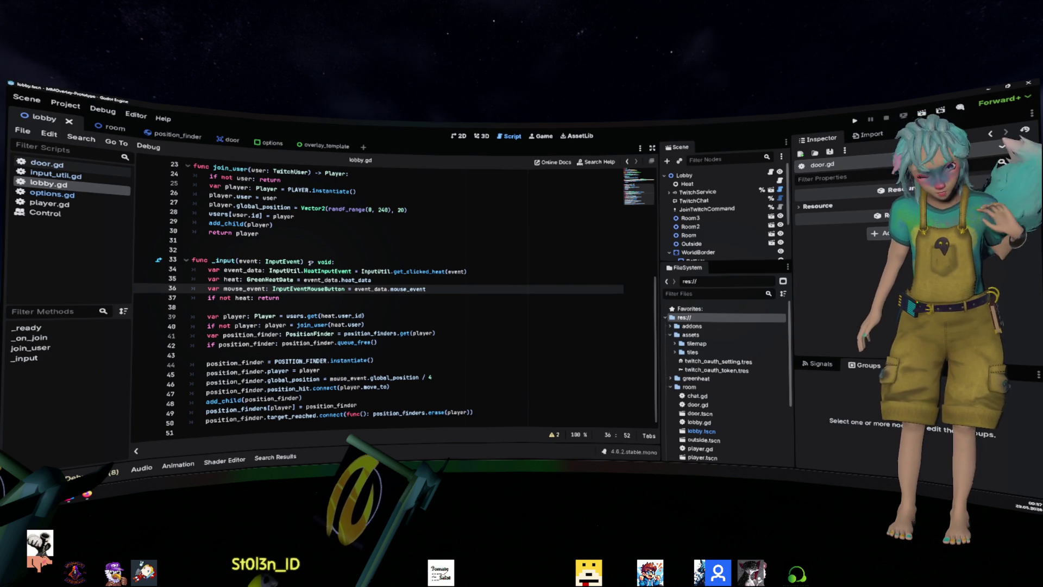
- In door.gd's _on_option_selected, add 'player.global_position = target.global_position'
click(47, 163)
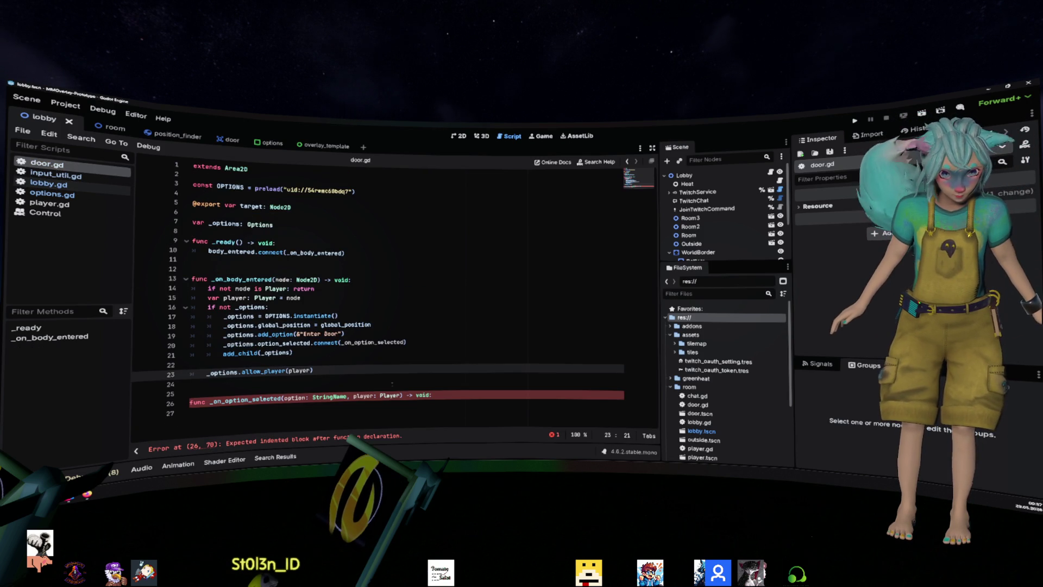
click(439, 403)
key(Tab)
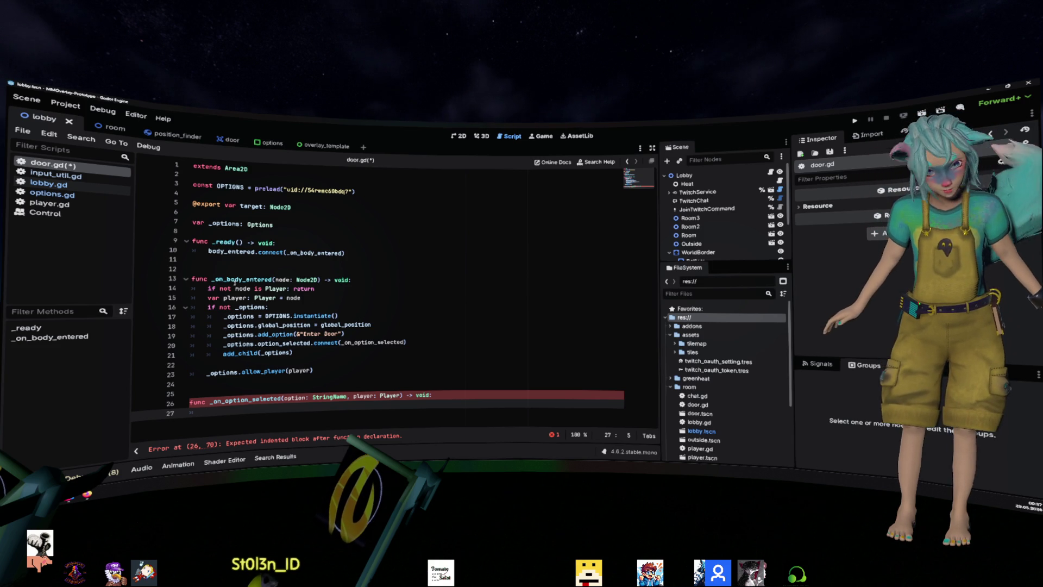
text(player)
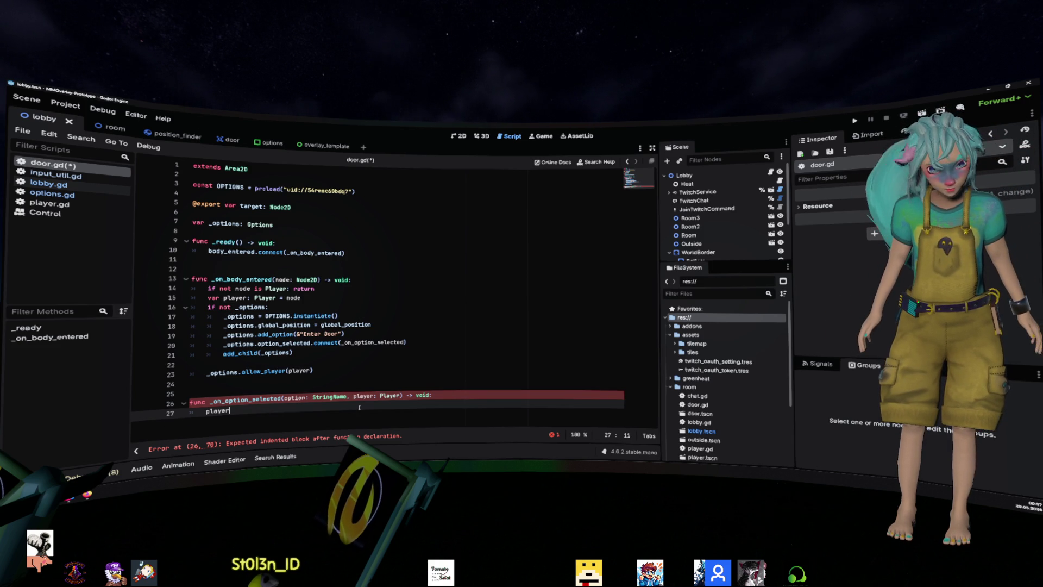
text(.global)
key(Return)
text(= )
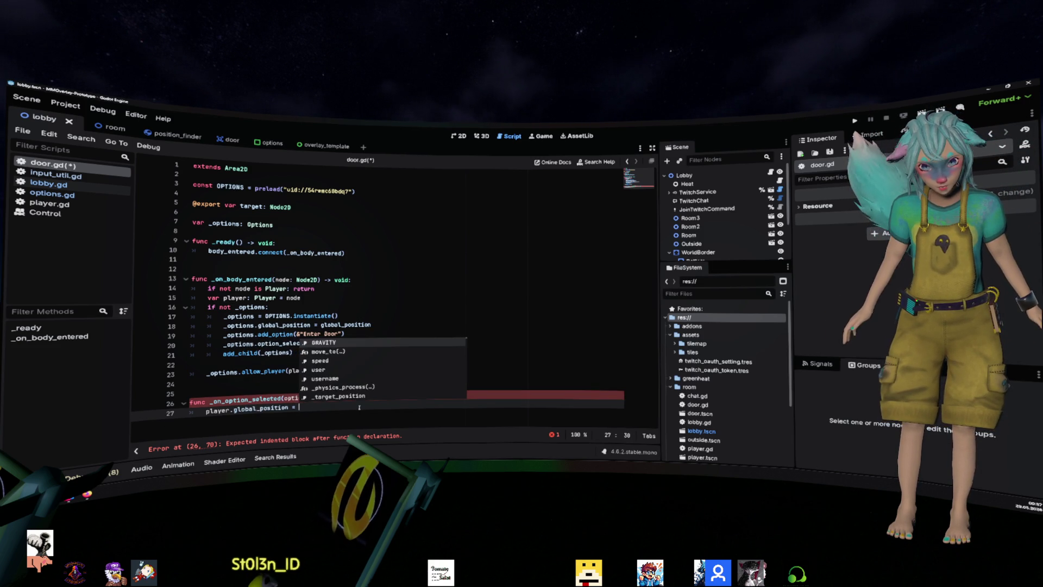
text(target.global)
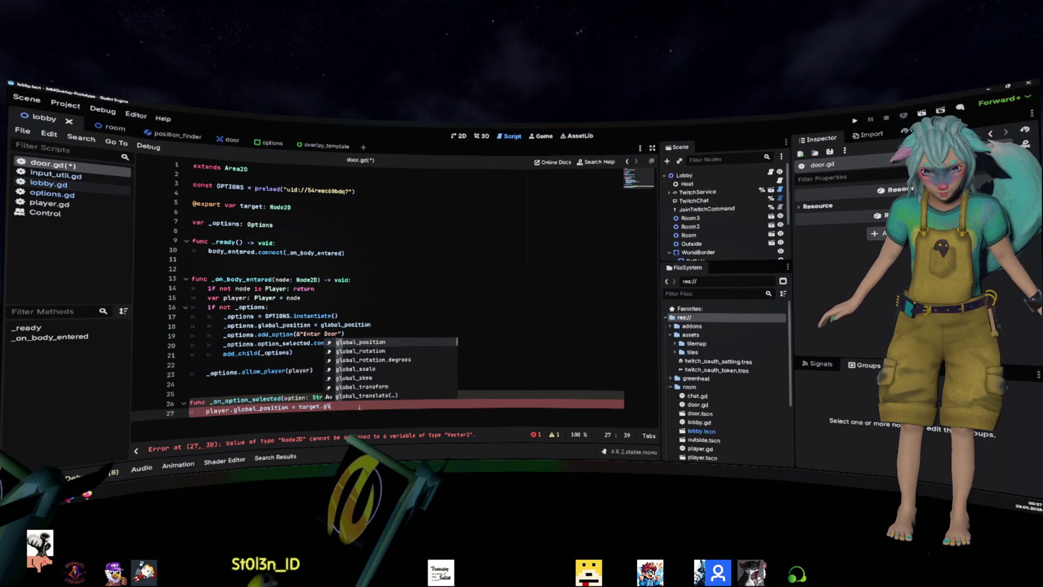
key(Return)
- Save door.gd and run the project to test the door
click(392, 342)
key(ctrl+s)
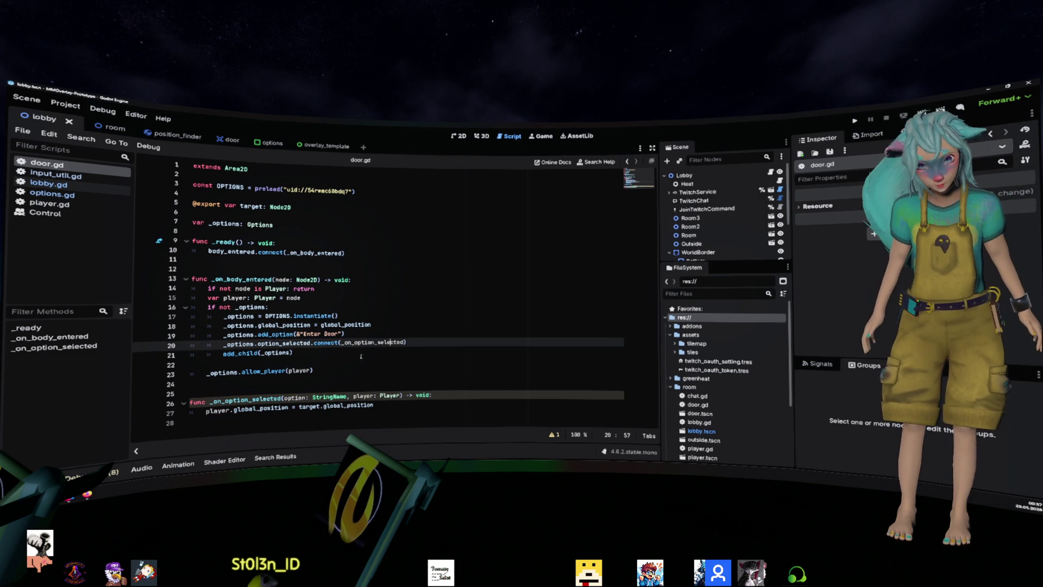
click(424, 295)
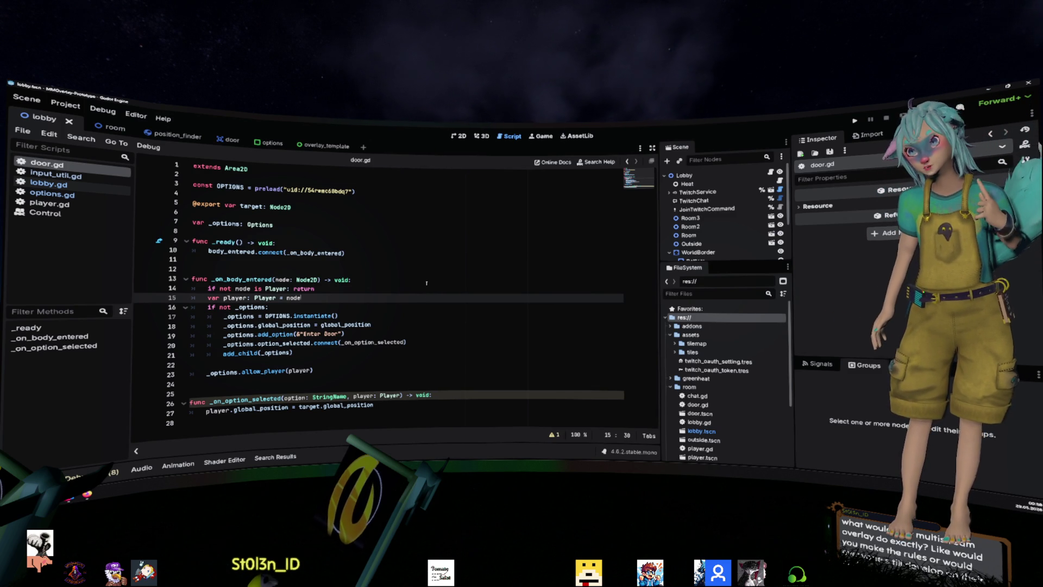
click(855, 120)
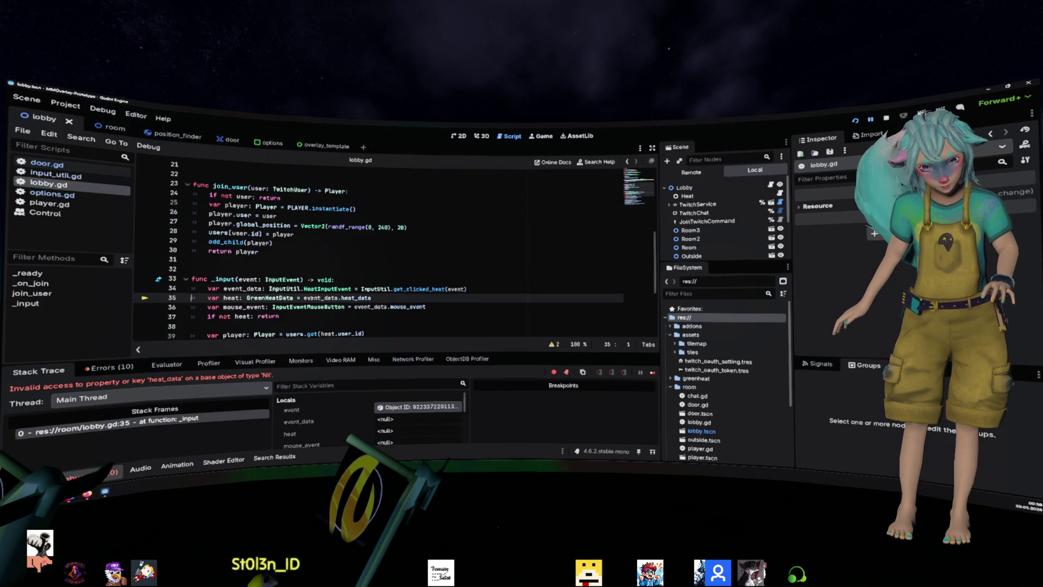
- Insert 'if not event_data: return' after the event_data line in lobby.gd's _input
double_click(321, 298)
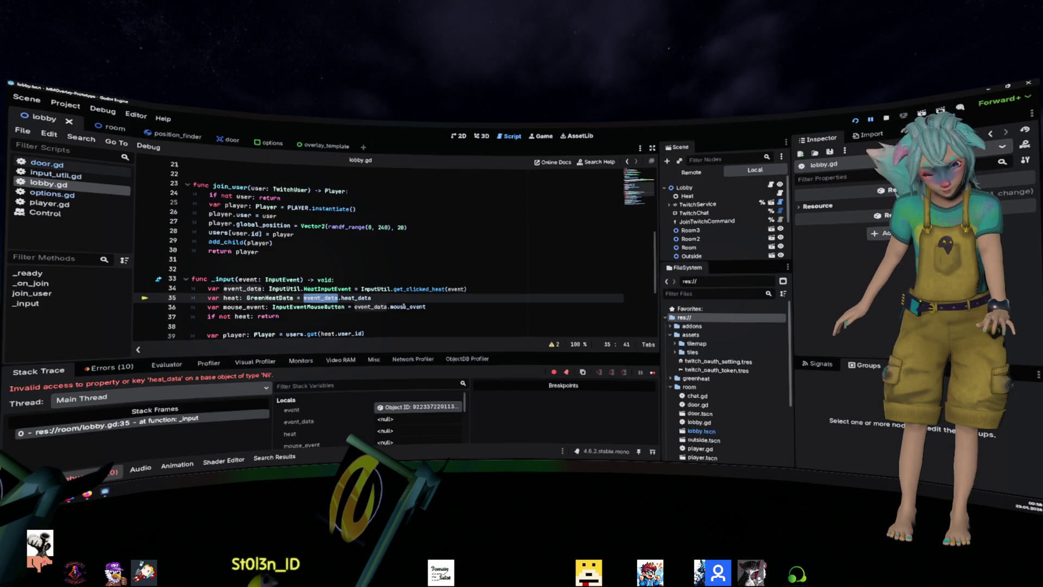
mouse_move(404, 306)
click(476, 288)
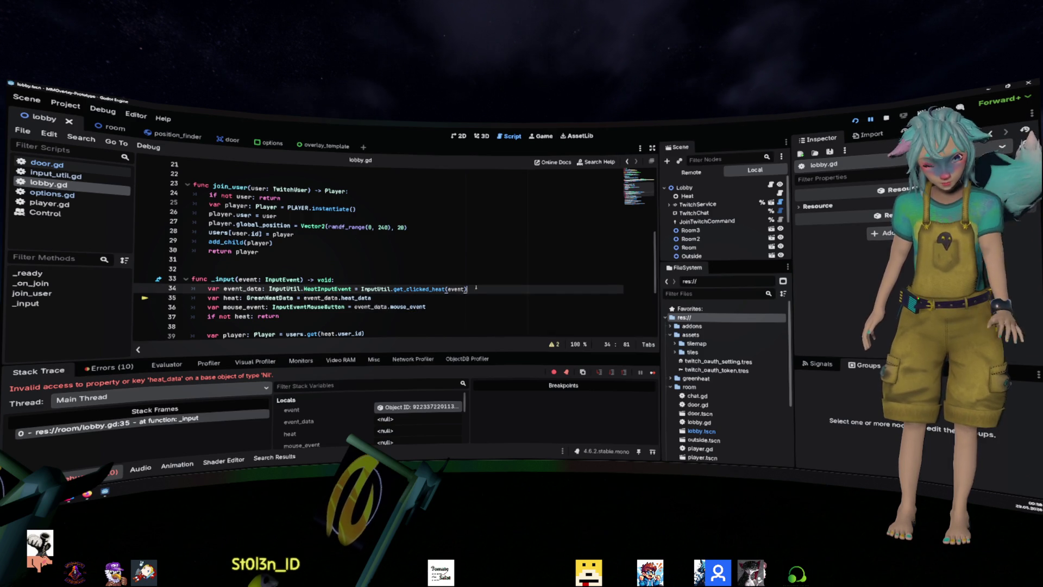
key(Return)
text(if event_data)
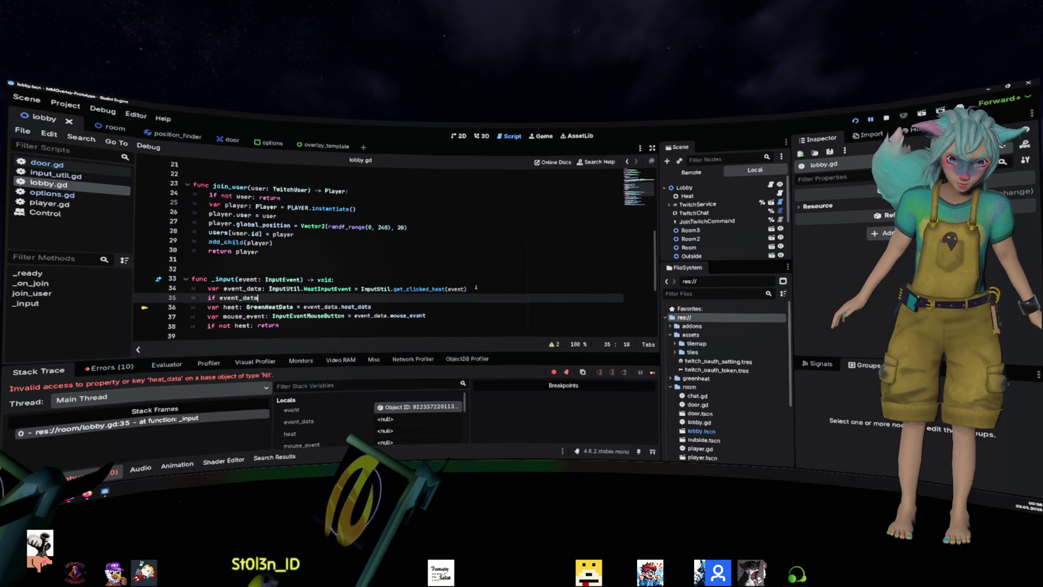
key(ctrl+Left)
text(not)
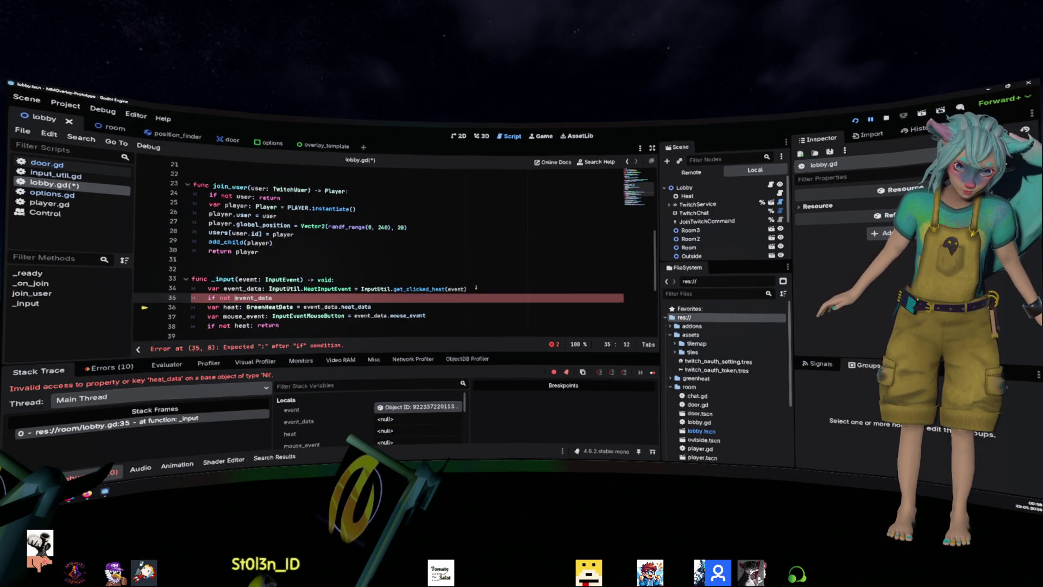
key(End)
text(: return)
- Save the updated lobby.gd script
key(shift+Home)
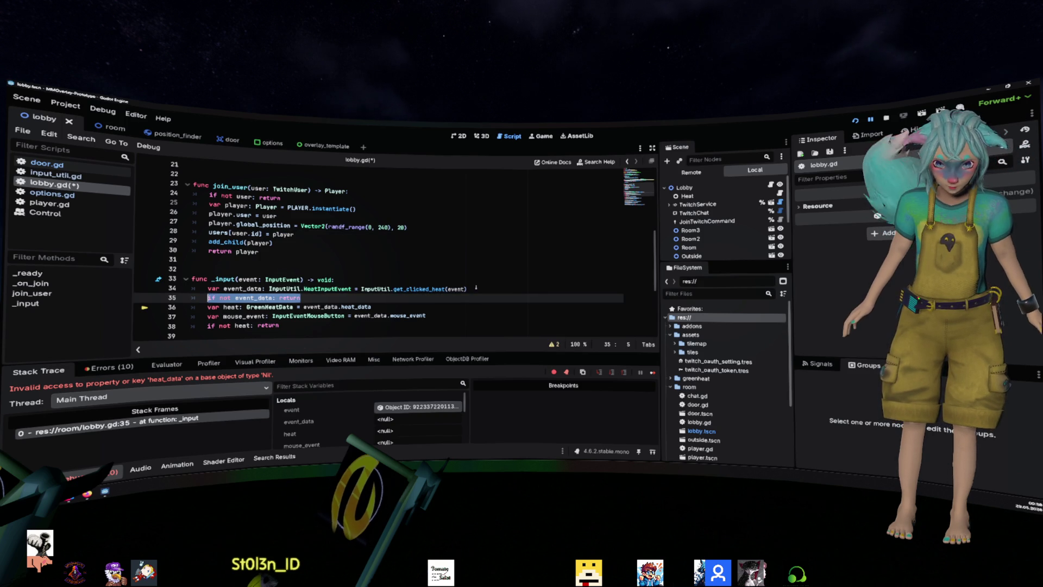
key(Up)
key(Up)
key(Up)
key(ctrl+s)
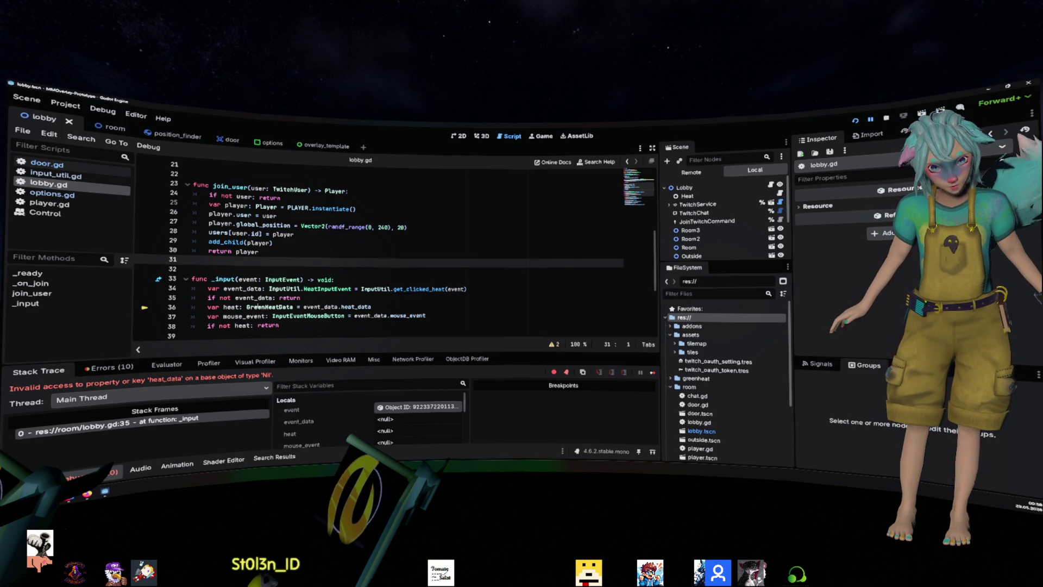
click(63, 197)
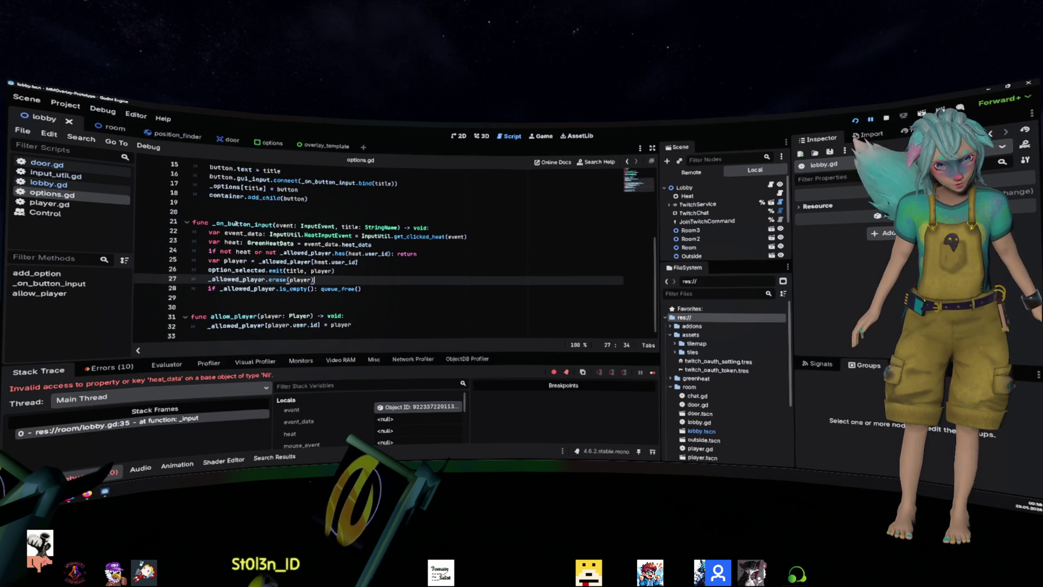
- Add 'if not event_data: return' below options.gd's event_data line in _on_button_input and save
click(426, 228)
key(Return)
text(if not event_data: return)
key(ctrl+s)
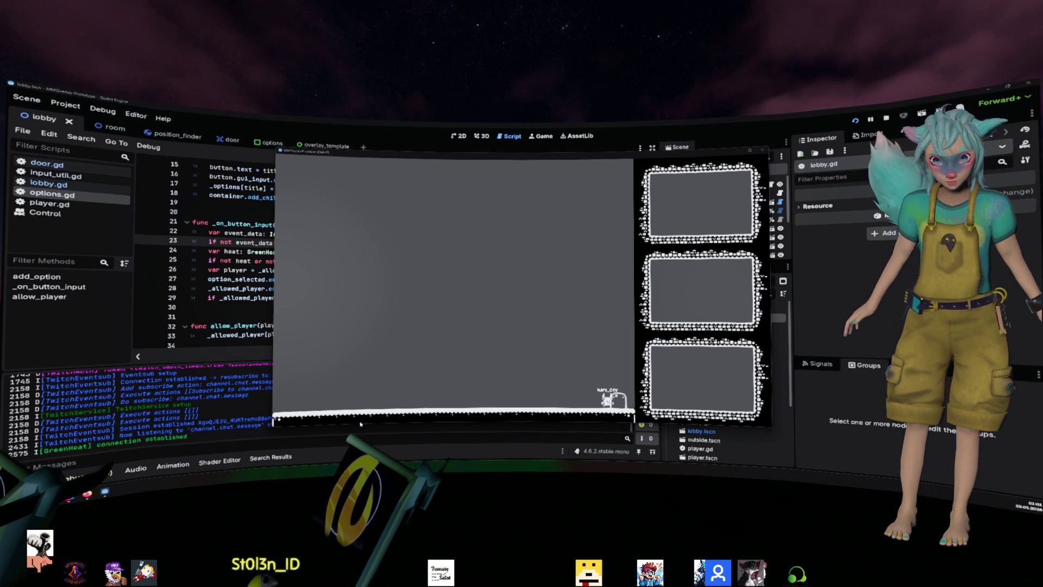
- Stop the game, switch to the door scene, and enable collision layer 2 on the Door
key(F8)
click(489, 227)
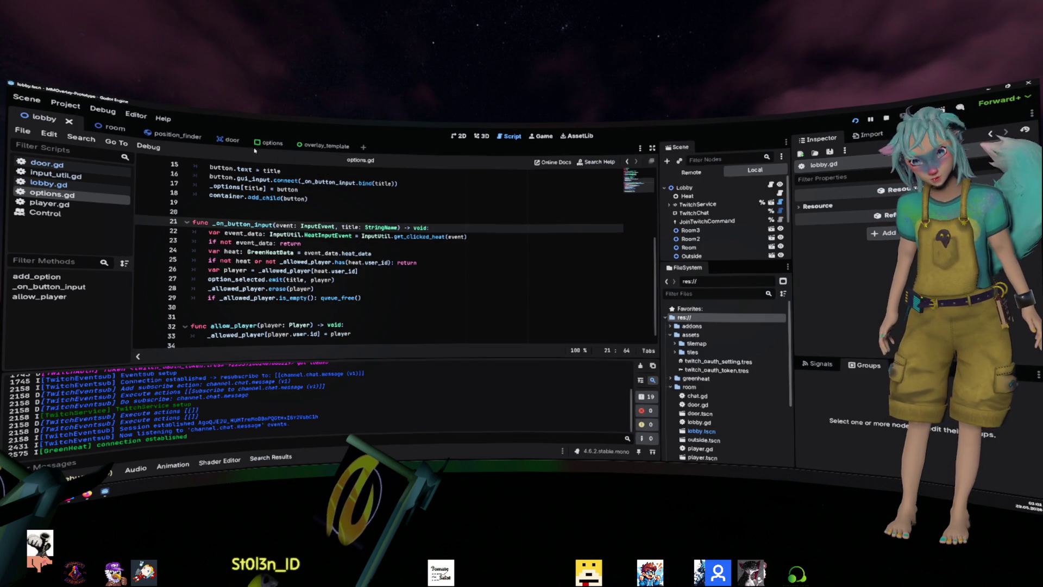
click(308, 146)
click(211, 139)
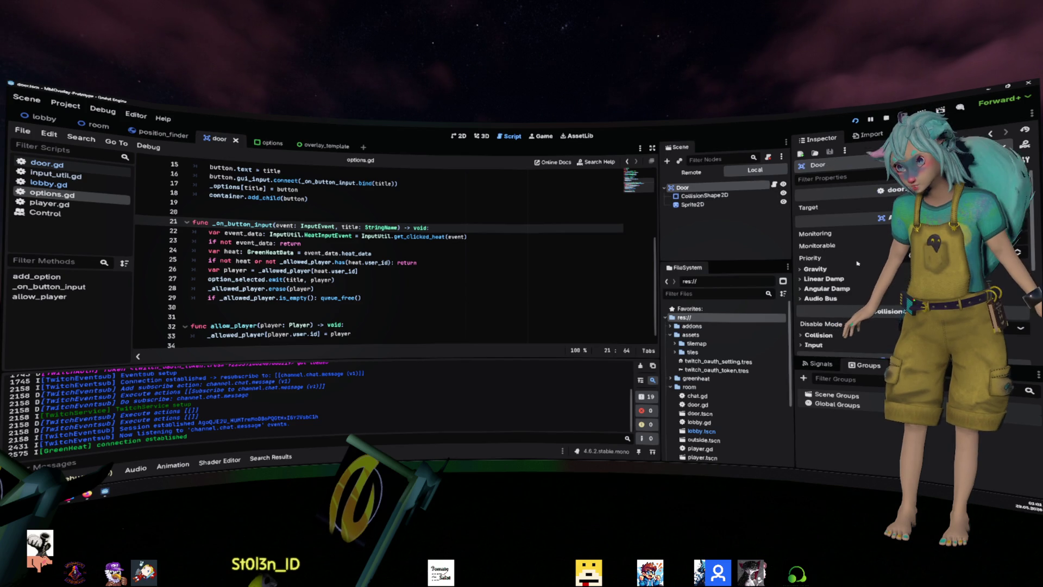
click(818, 336)
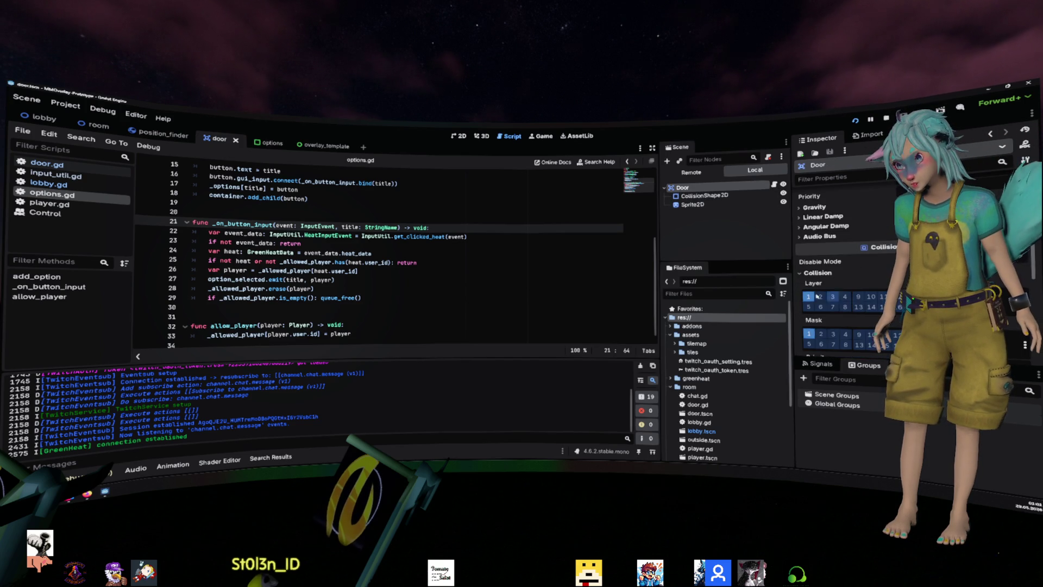
click(821, 297)
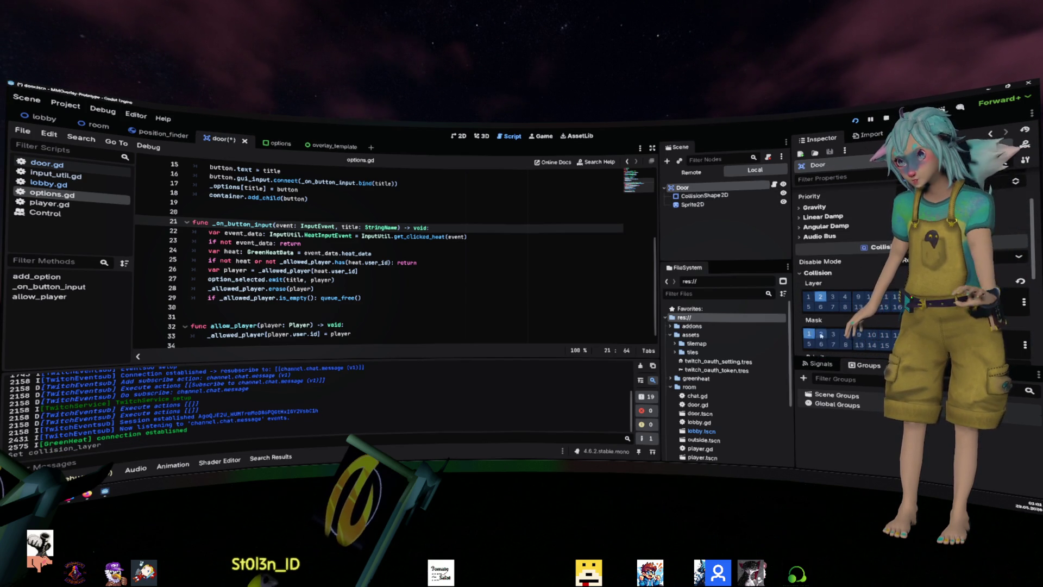
click(353, 247)
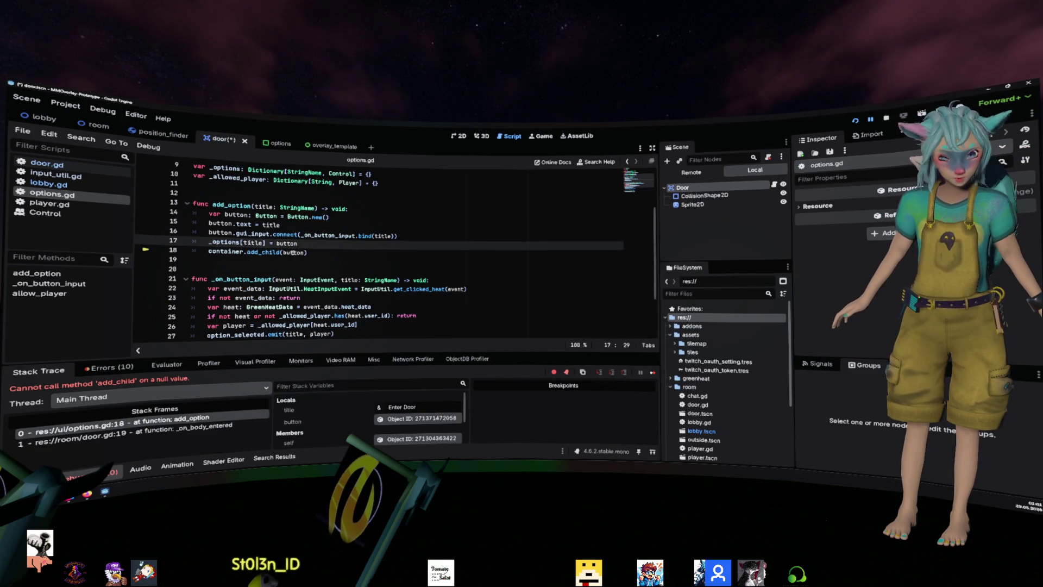
- Save, inspect container and add_option in options.gd, then stop the debug session
click(706, 188)
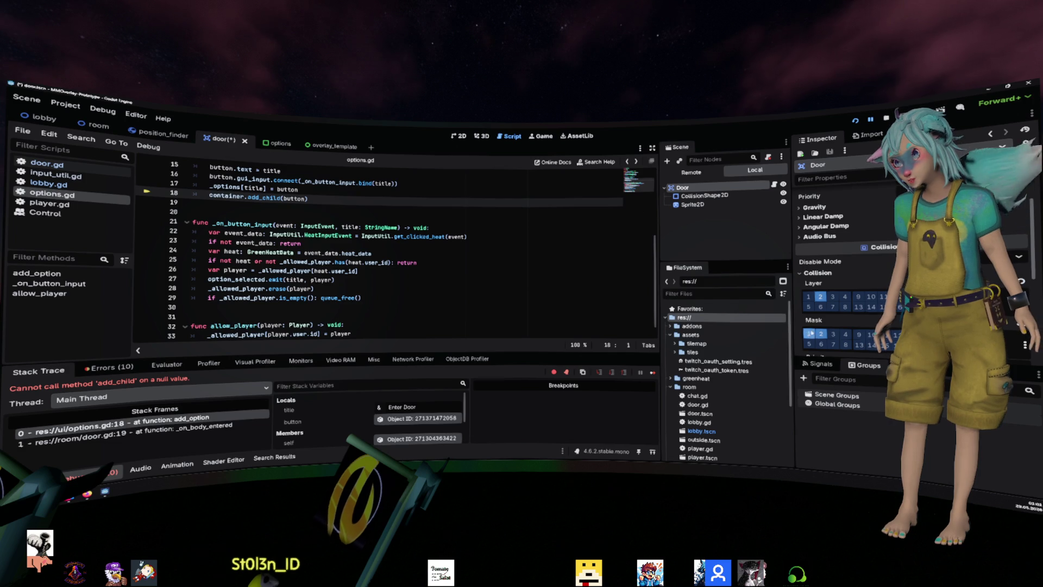
click(321, 243)
key(ctrl+s)
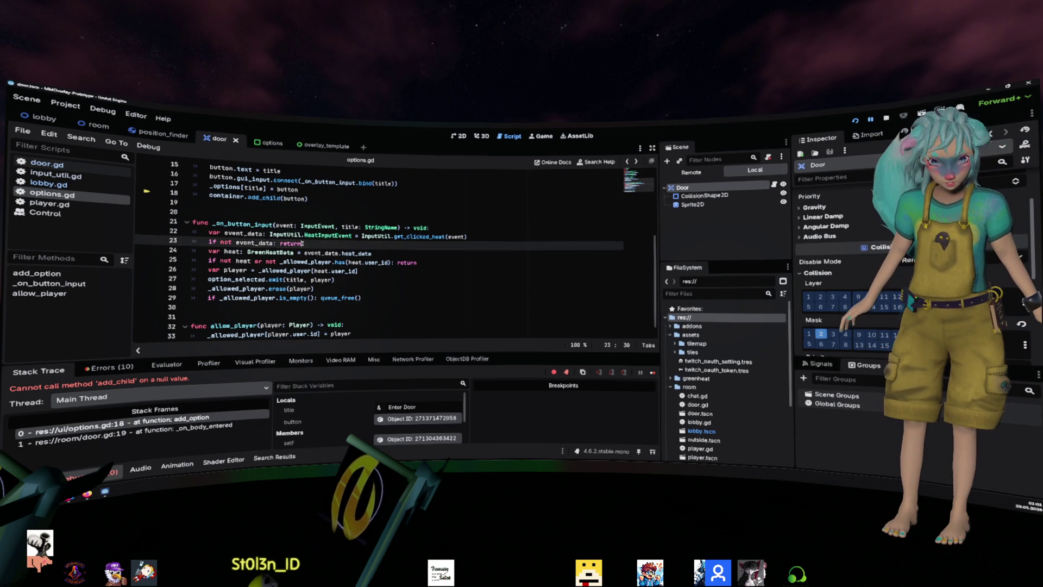
scroll(216, 293, up, 3)
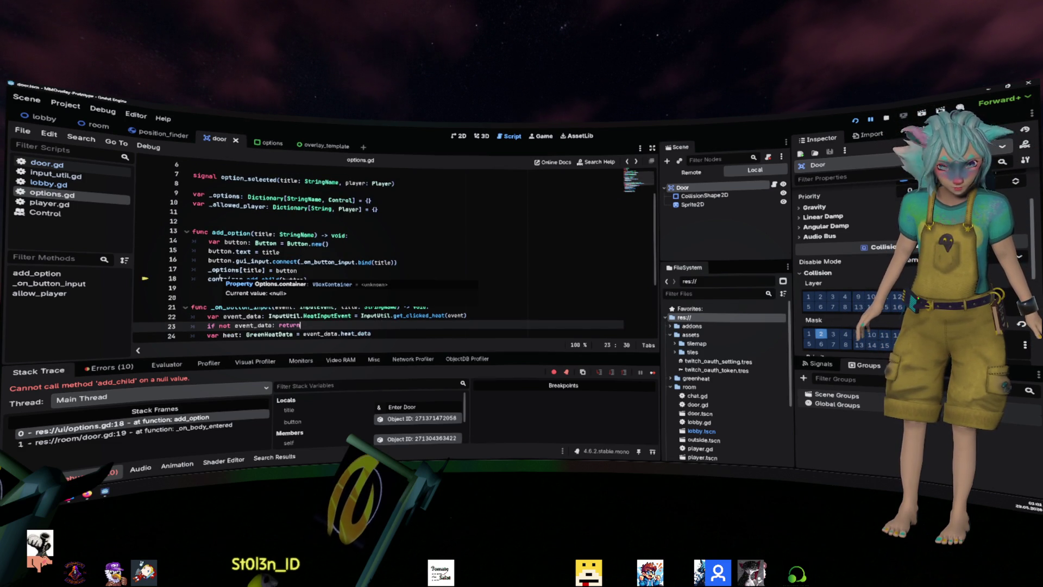
double_click(219, 278)
scroll(231, 214, up, 2)
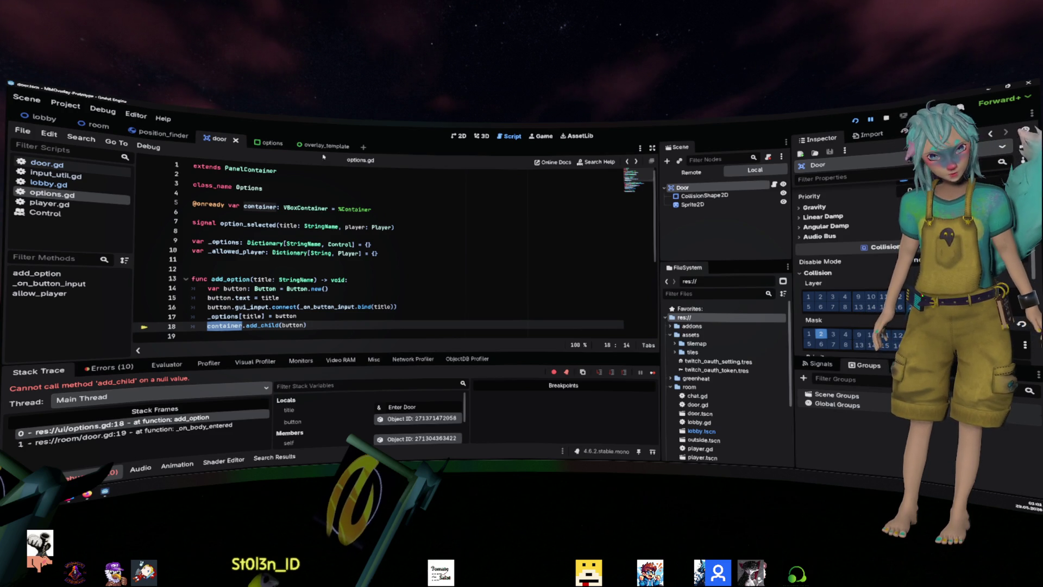
scroll(246, 241, down, 1)
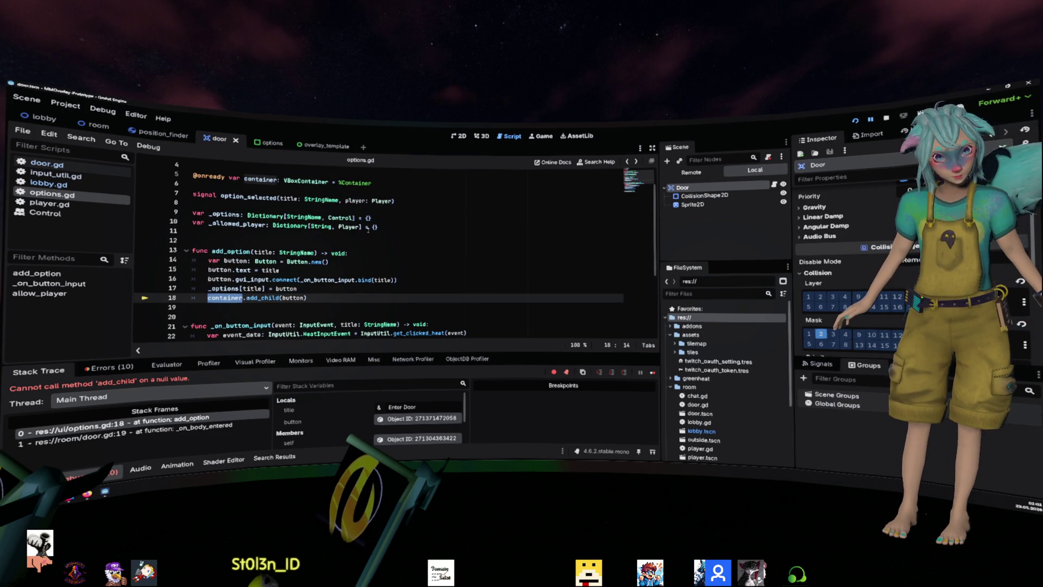
double_click(232, 252)
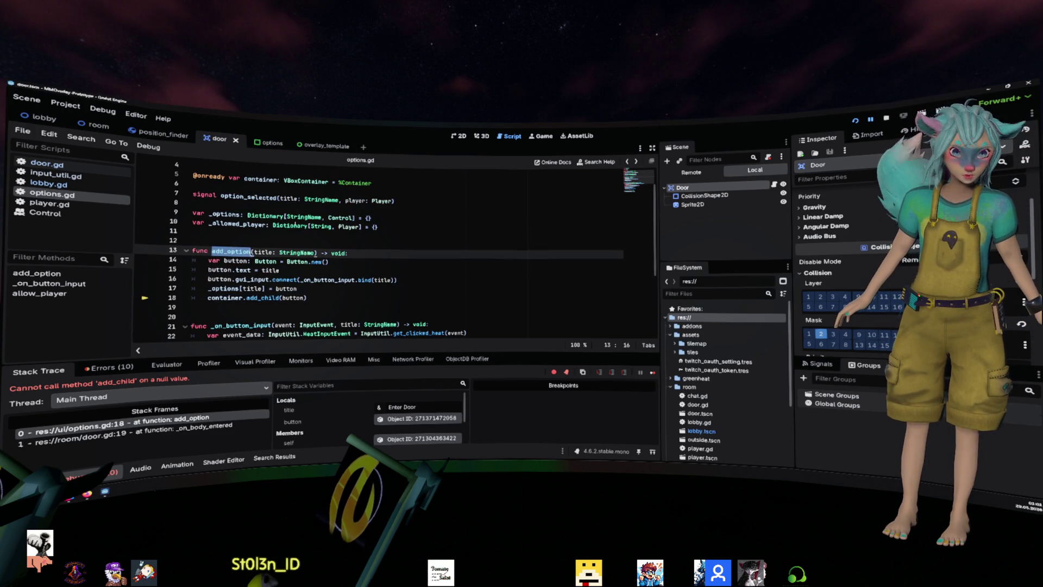
scroll(232, 251, up, 1)
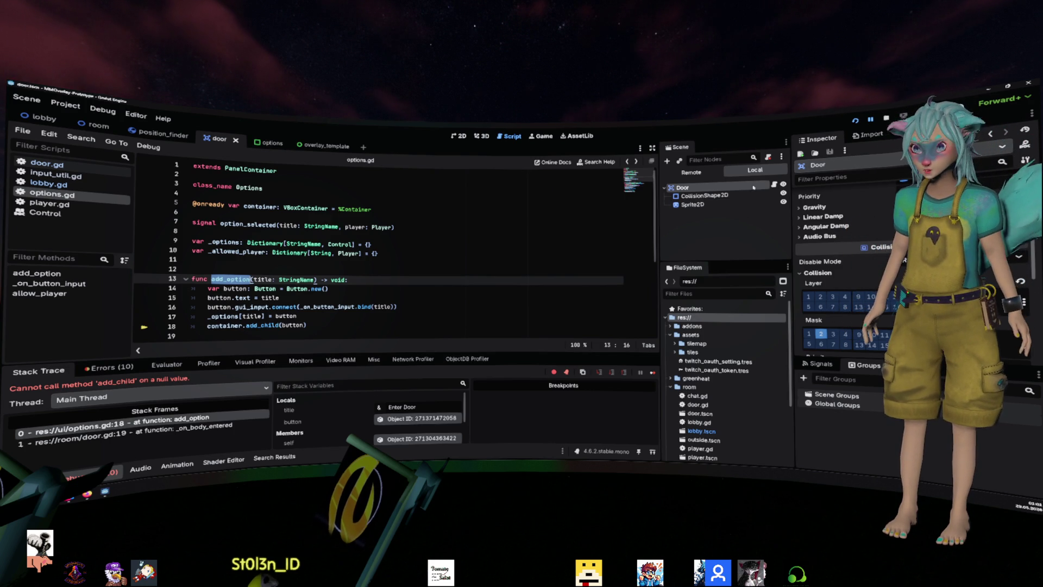
click(886, 119)
click(424, 227)
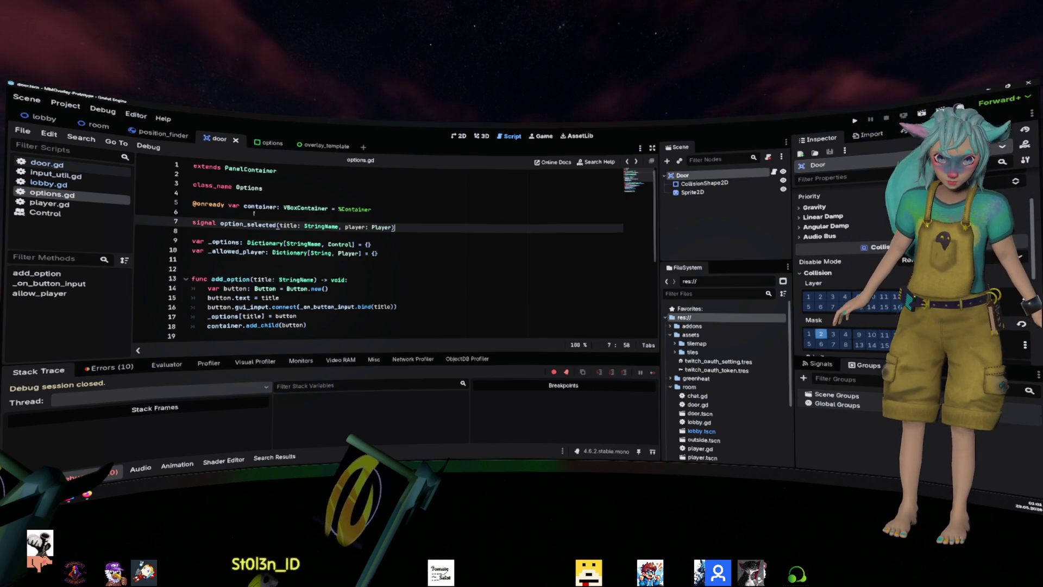
- Review door.gd's _on_body_entered handler, then switch to the 3D workspace
click(46, 163)
scroll(381, 244, down, 3)
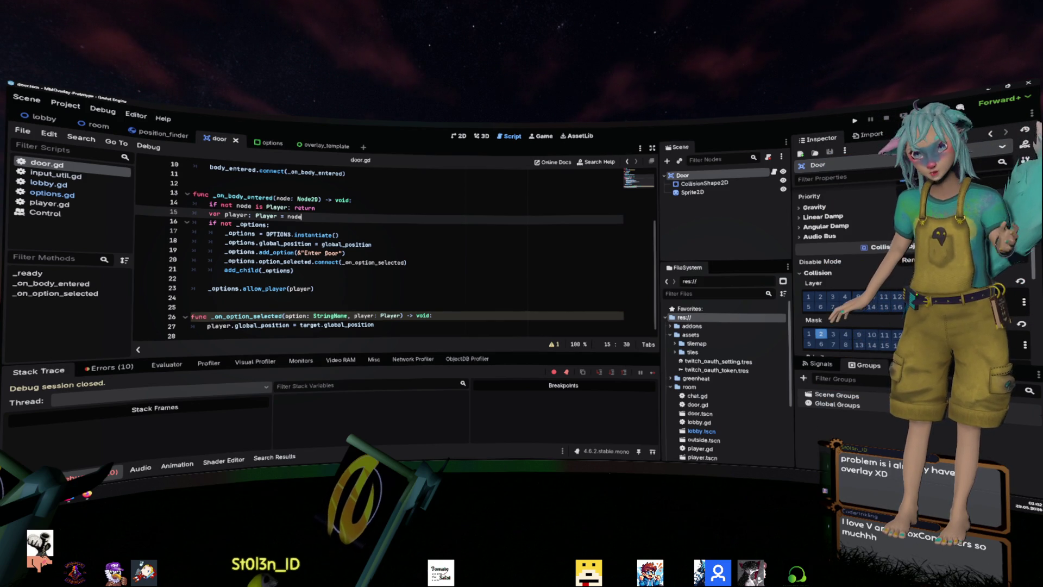
click(484, 139)
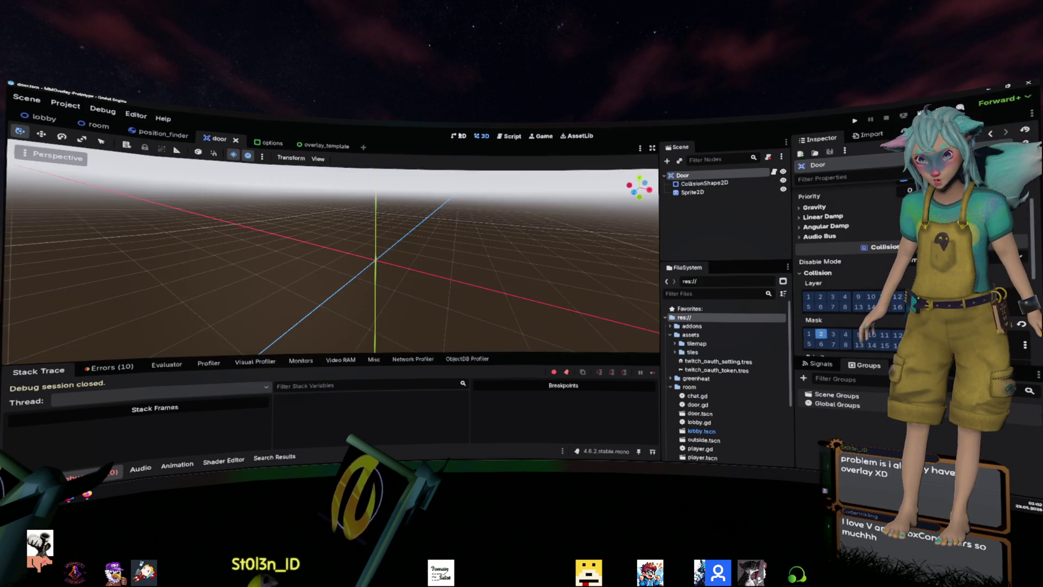
- View the door, options and overlay_template scenes on the 2D canvas
click(459, 136)
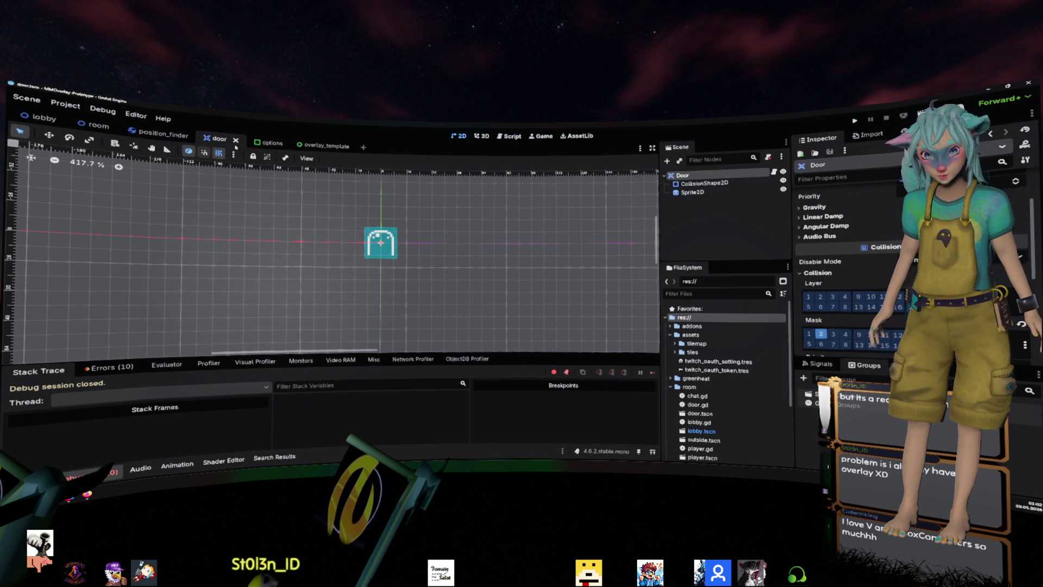
click(269, 143)
click(338, 149)
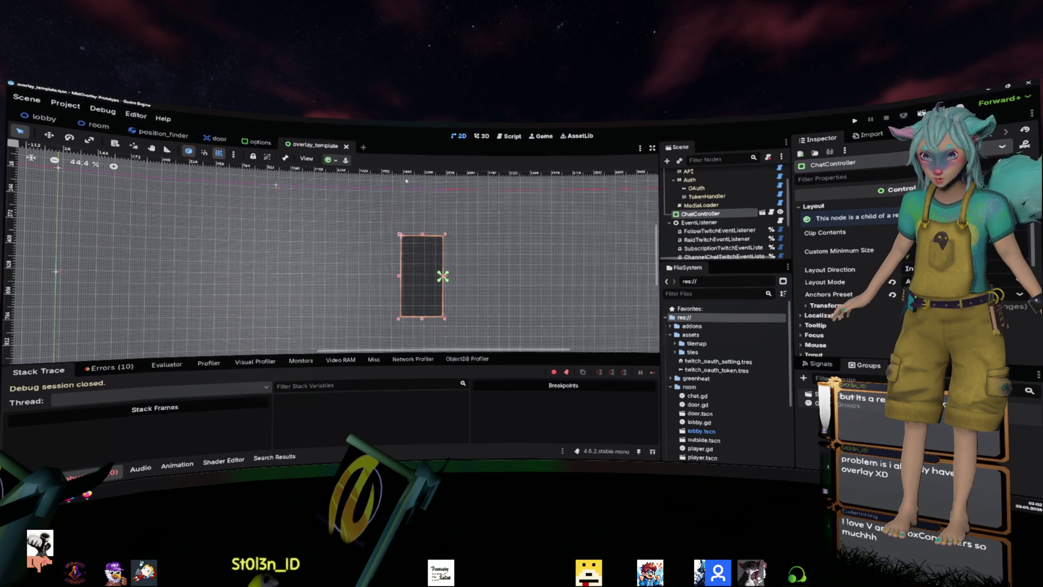
- Return to the options scene, then bring up the other Godot project's window
click(254, 139)
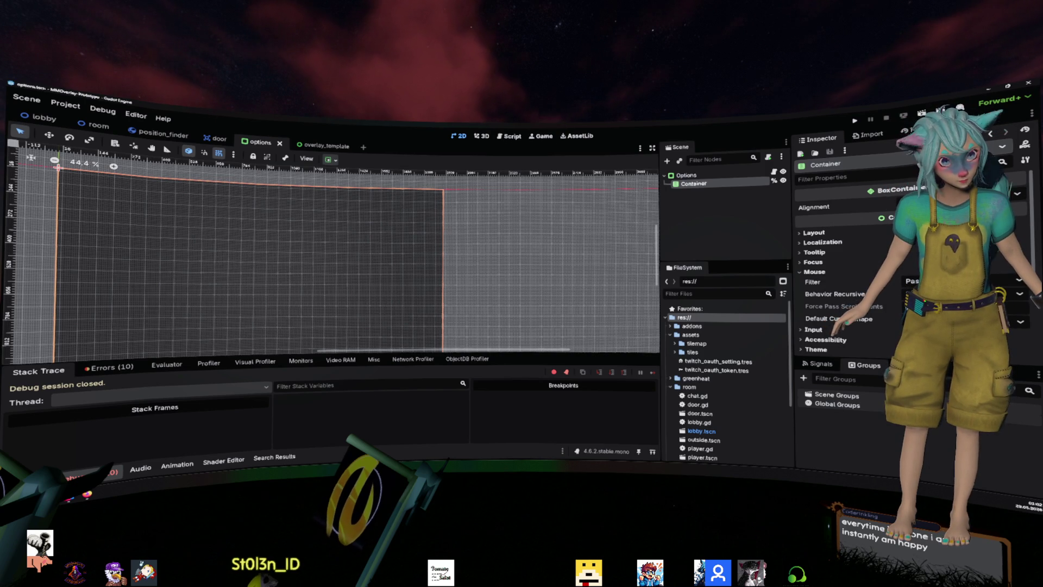
mouse_move(139, 480)
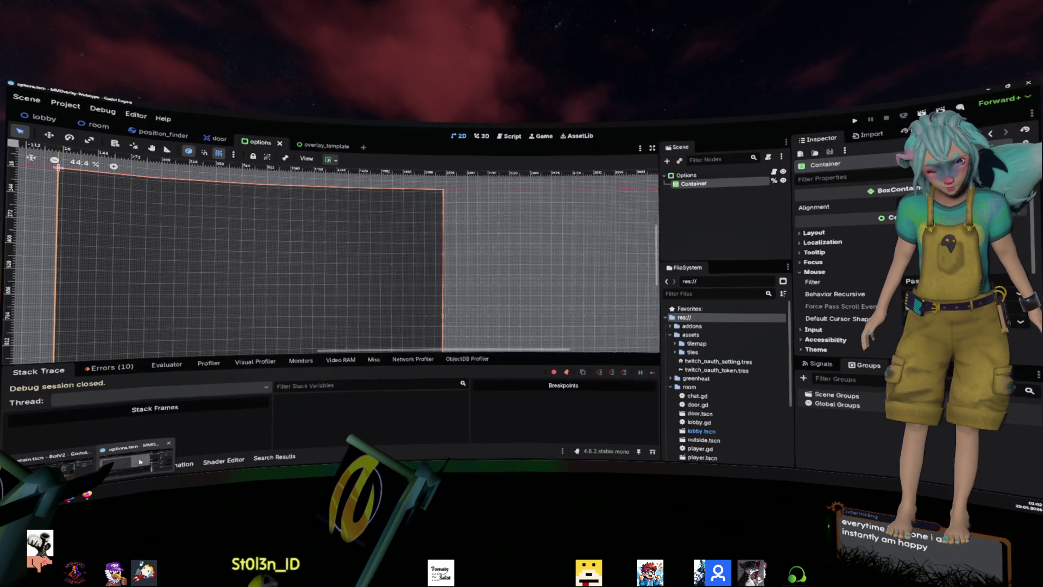
click(55, 460)
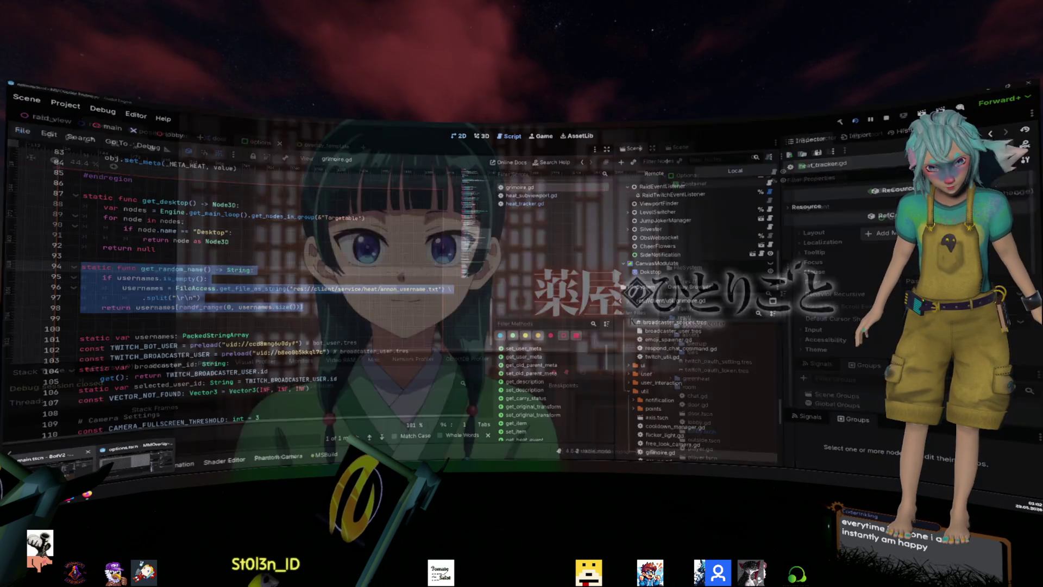
- Expand overlay and client/ui in FileSystem, then open user/user_detail.tscn in the 2D view
click(211, 355)
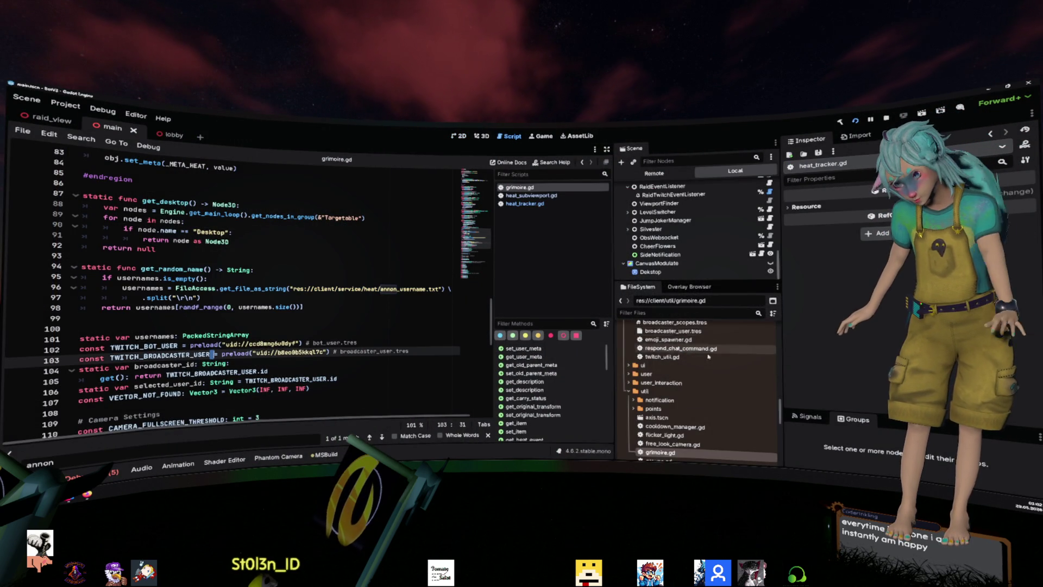
scroll(669, 386, down, 5)
double_click(652, 396)
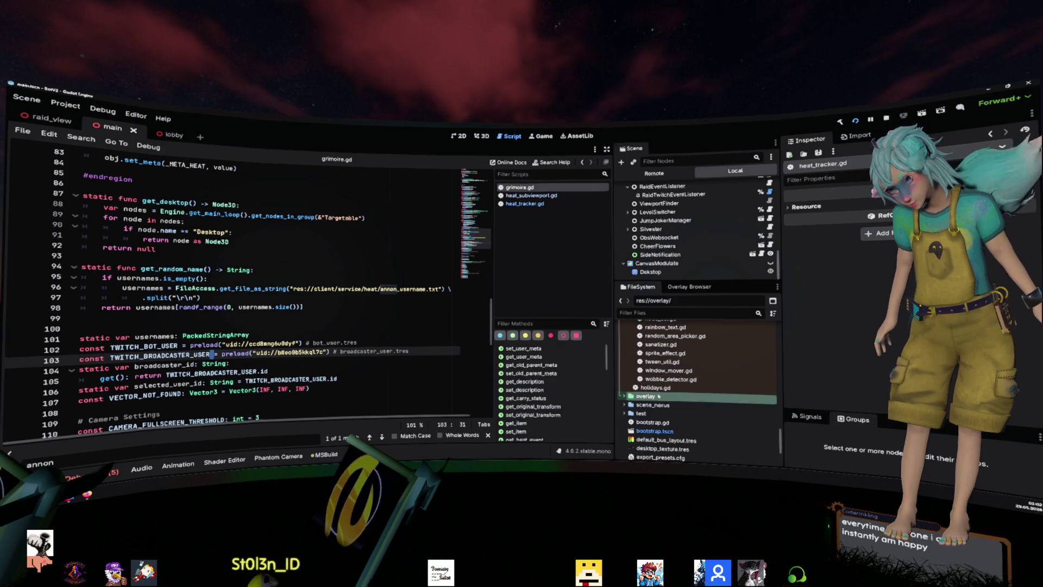
scroll(658, 369, down, 3)
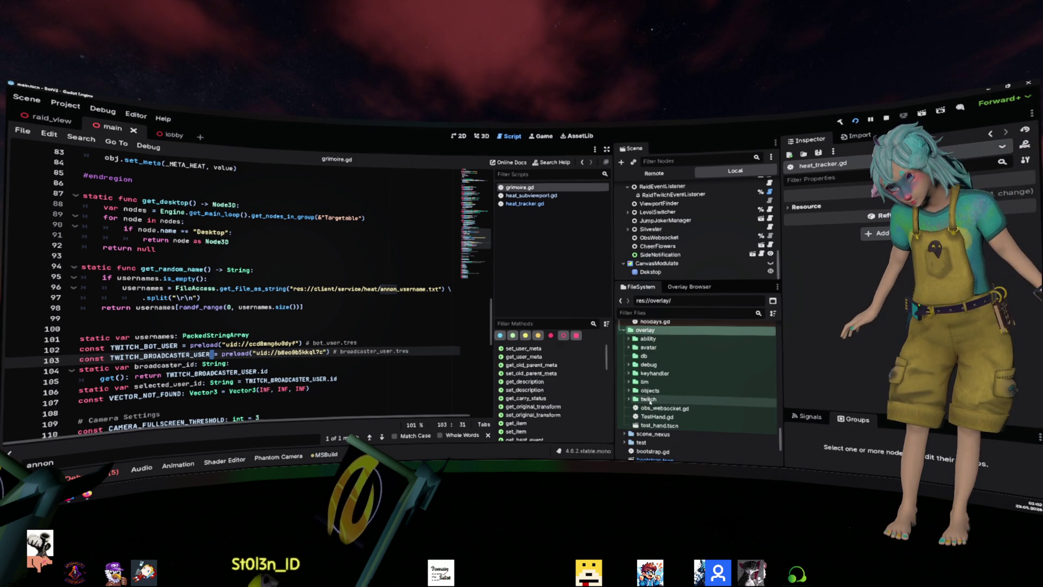
scroll(660, 364, up, 6)
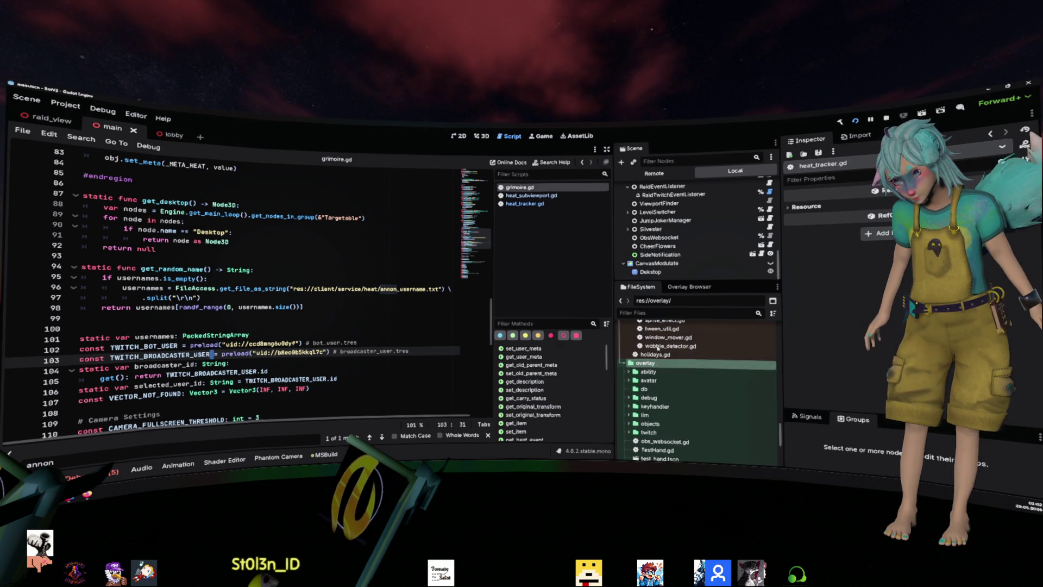
double_click(644, 404)
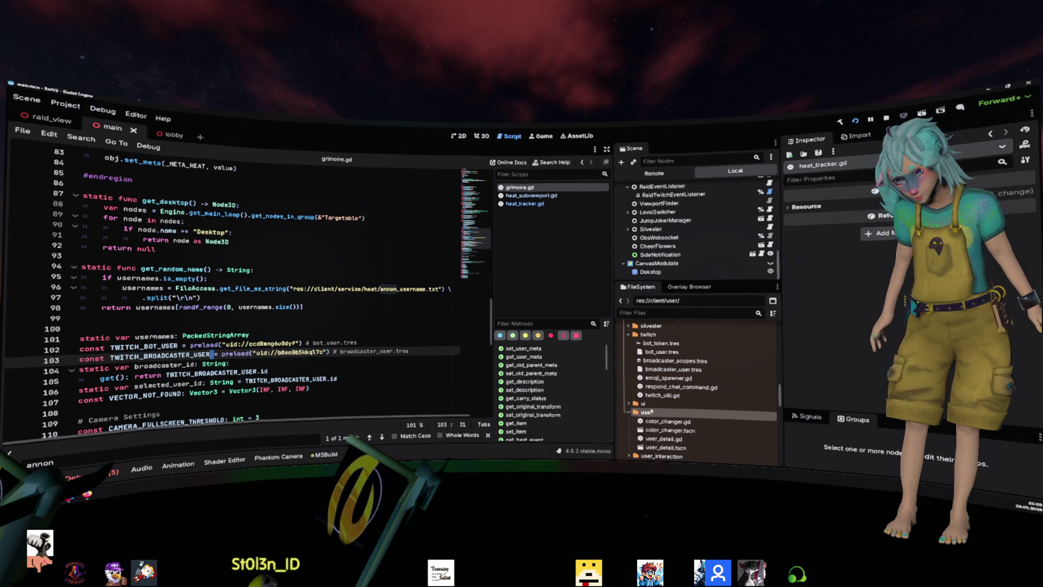
scroll(696, 398, down, 2)
scroll(684, 399, down, 2)
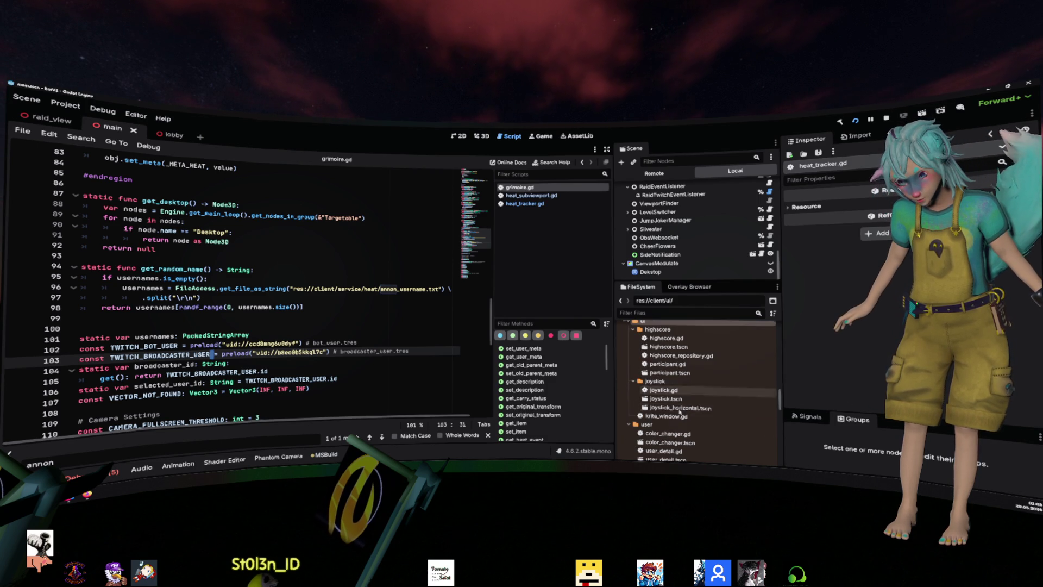
scroll(680, 401, down, 2)
double_click(676, 427)
click(460, 136)
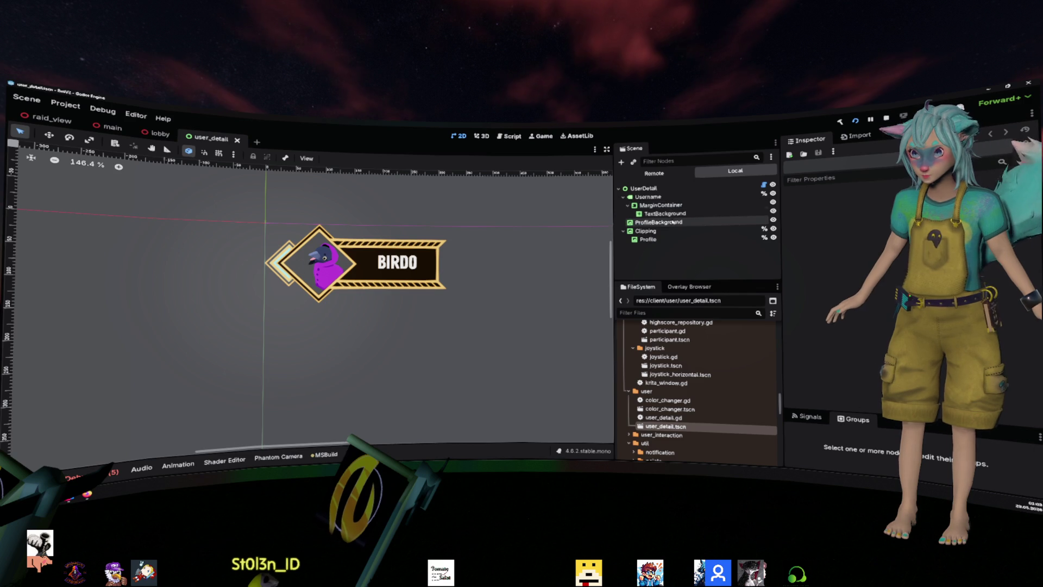
- Append long test text to the Username label to check the banner stretches, then restore 'Birdo'
click(648, 197)
text(ajsdjklsaldkjalsk jdlaj)
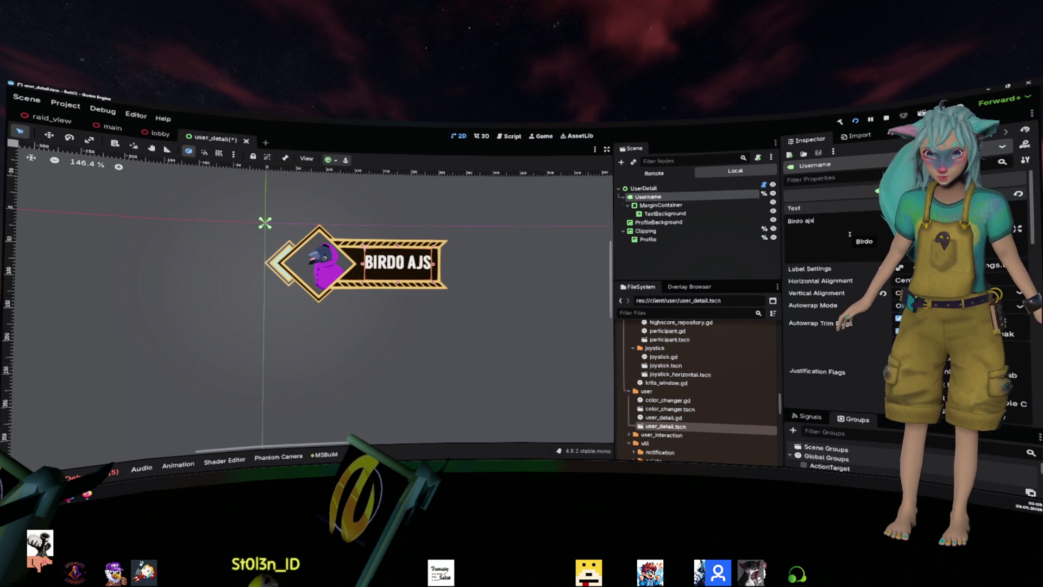
key(ctrl+BackSpace)
key(ctrl+BackSpace)
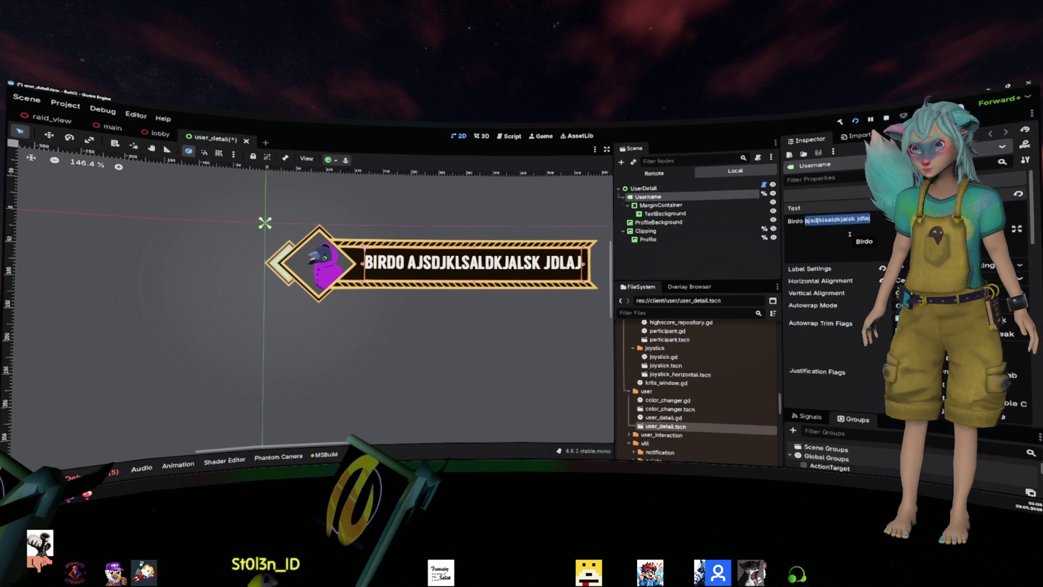
key(BackSpace)
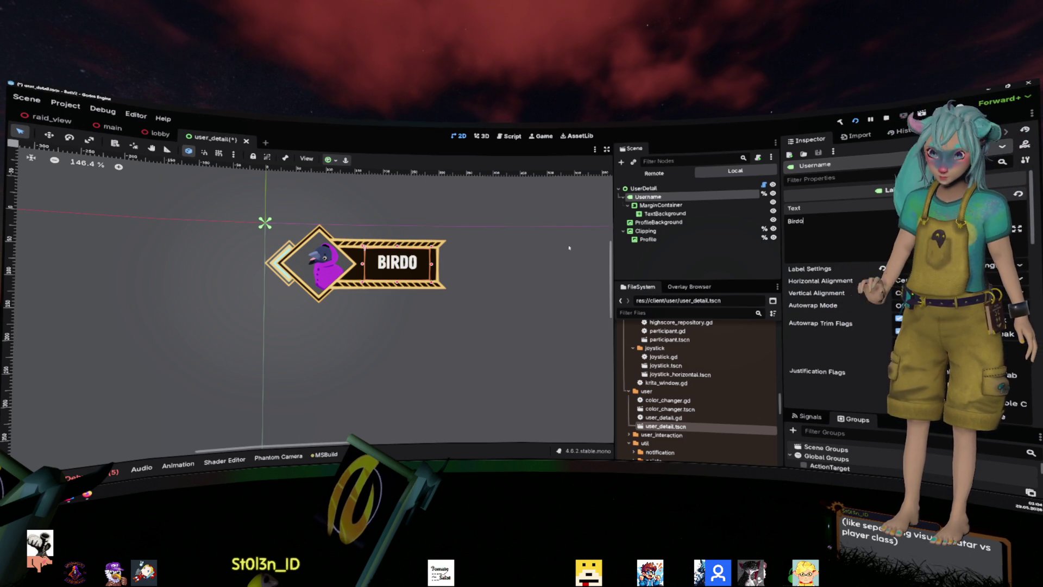
click(705, 273)
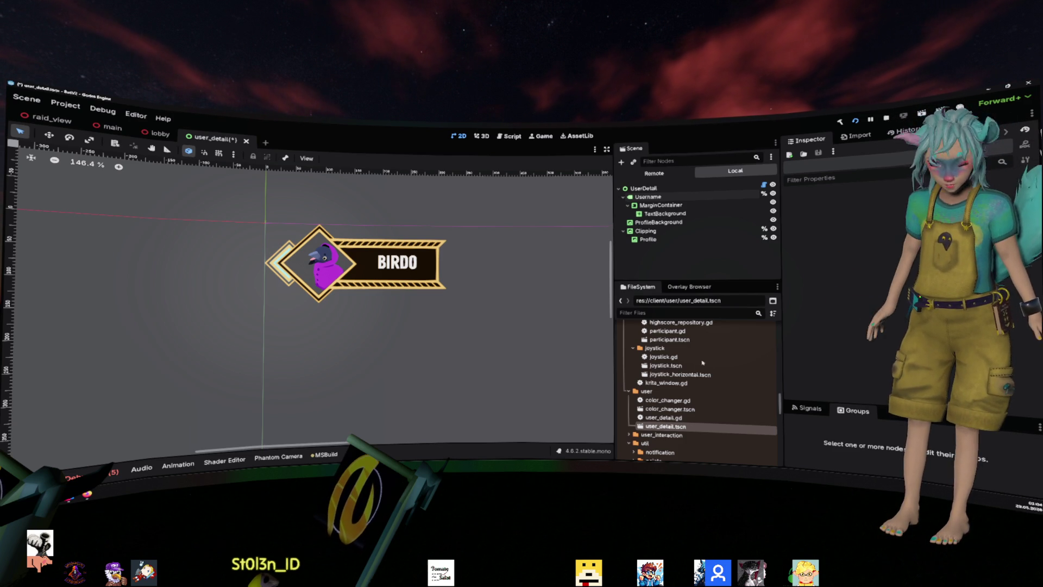
- Collapse util, expand the test folder, and open test_shader.tscn followed by ui_shader.tscn
scroll(703, 362, down, 4)
click(674, 345)
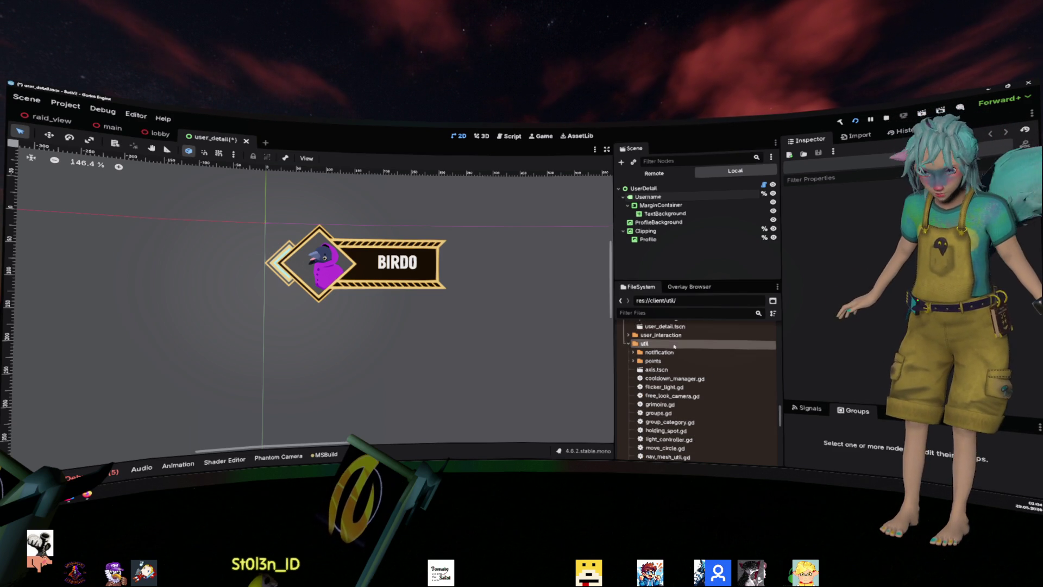
double_click(674, 345)
click(673, 362)
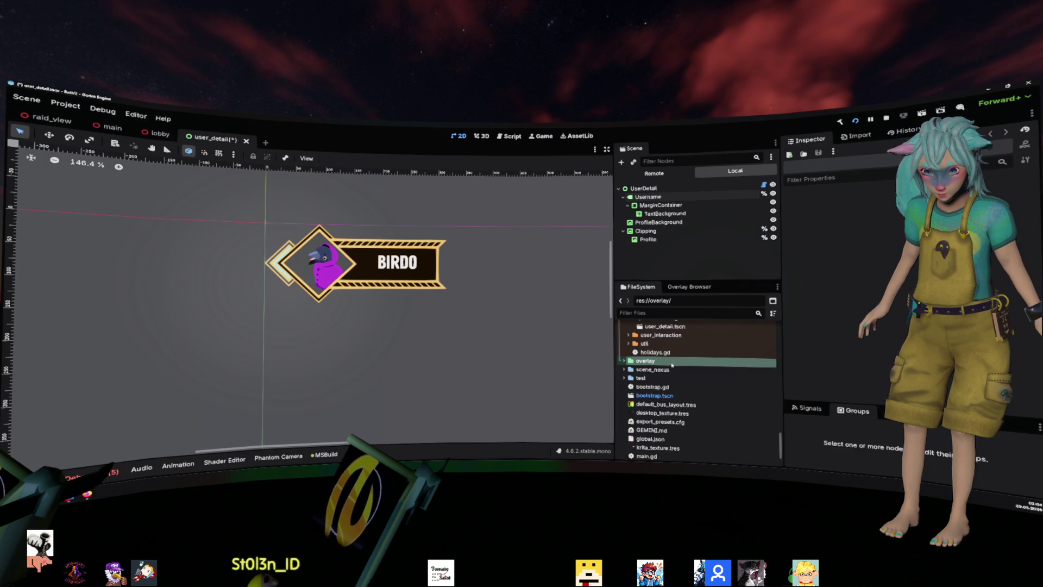
click(671, 378)
double_click(672, 377)
scroll(672, 370, down, 2)
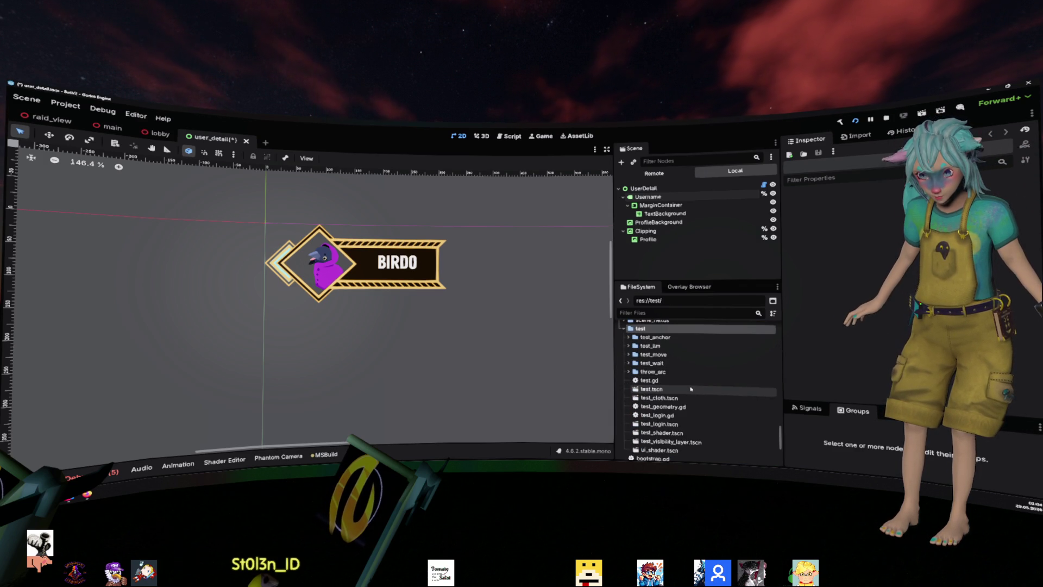
double_click(701, 432)
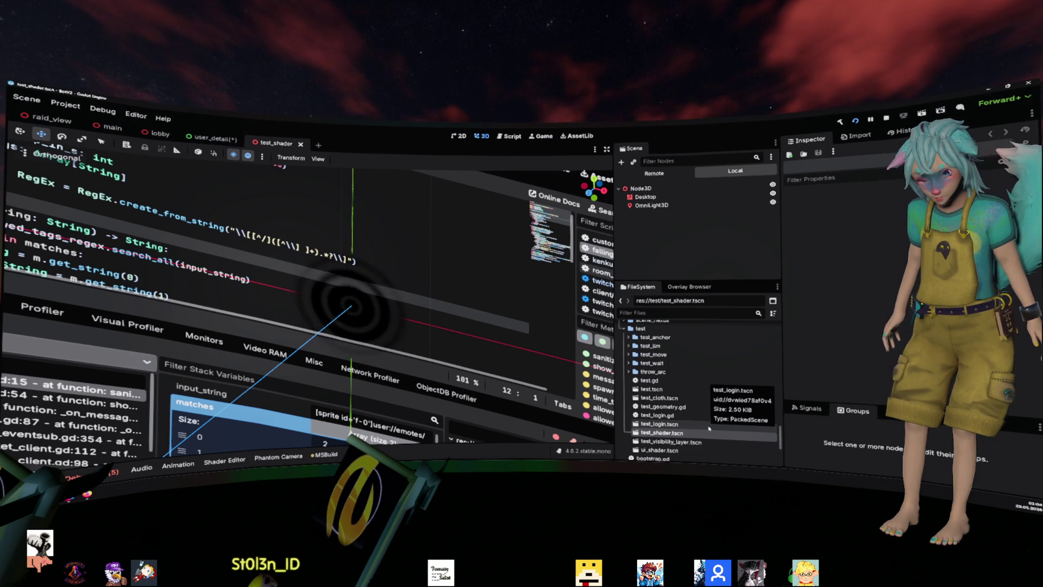
double_click(660, 450)
scroll(406, 290, up, 5)
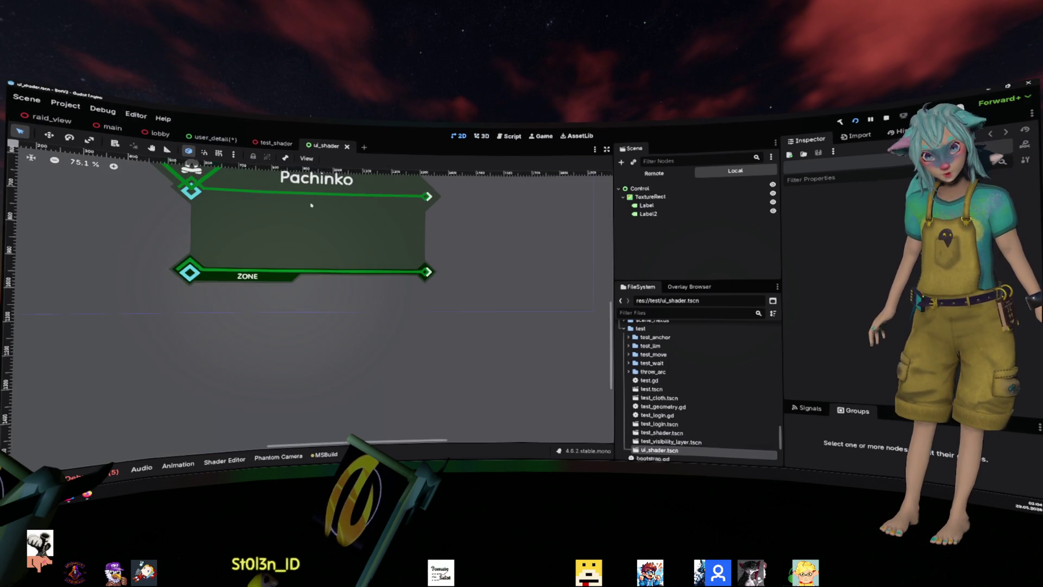
- Select Label2 and the background rectangle, then close the shader panel and zoom in
scroll(407, 290, down, 1)
click(663, 213)
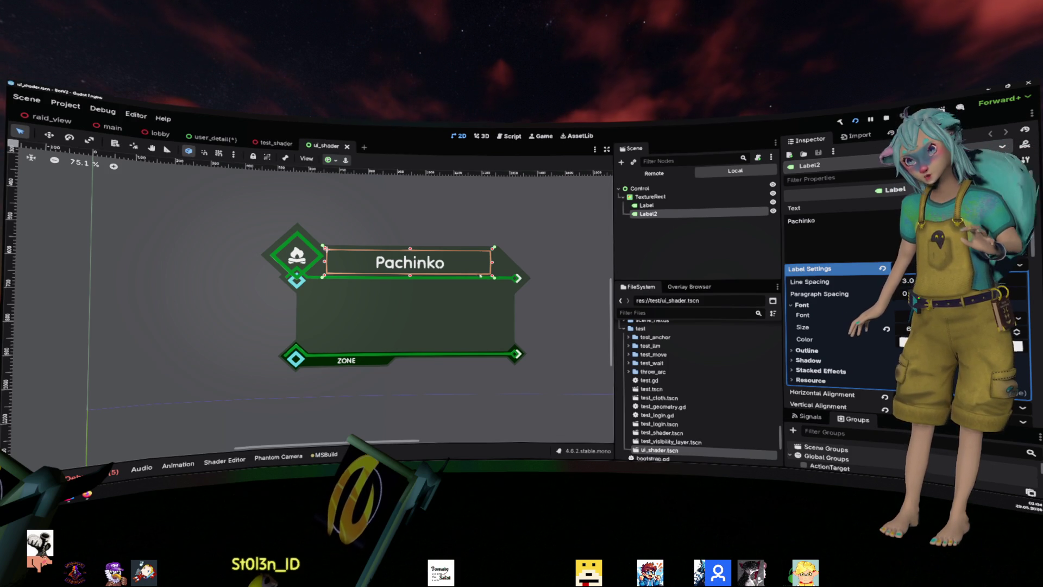
click(542, 273)
scroll(445, 304, down, 2)
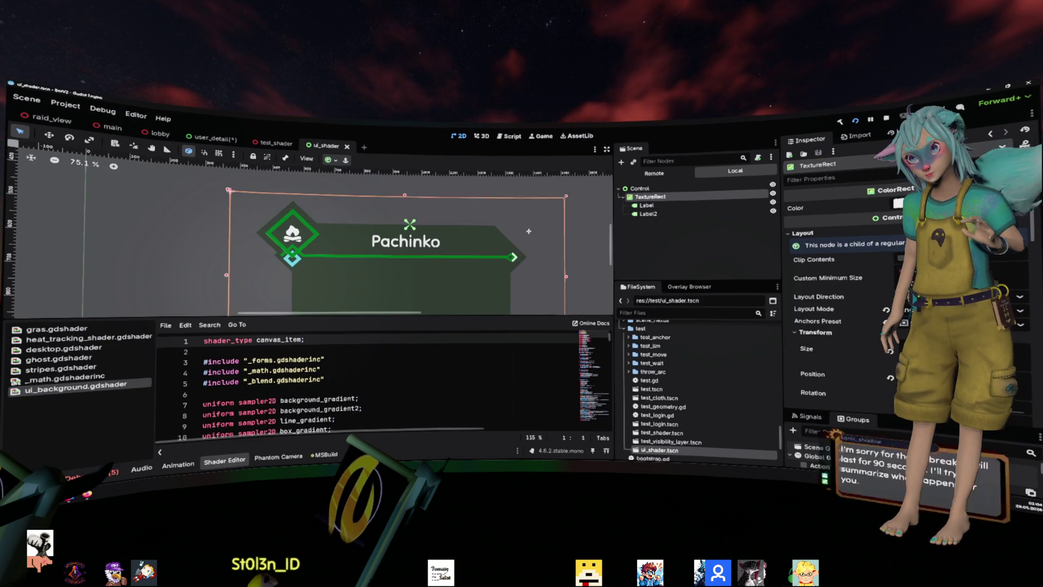
click(224, 460)
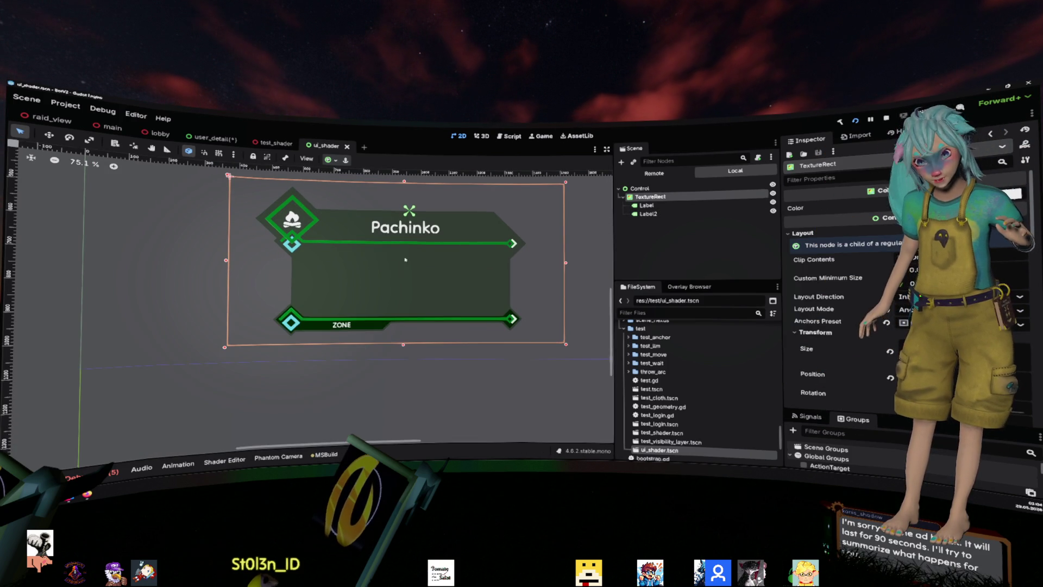
scroll(395, 298, up, 2)
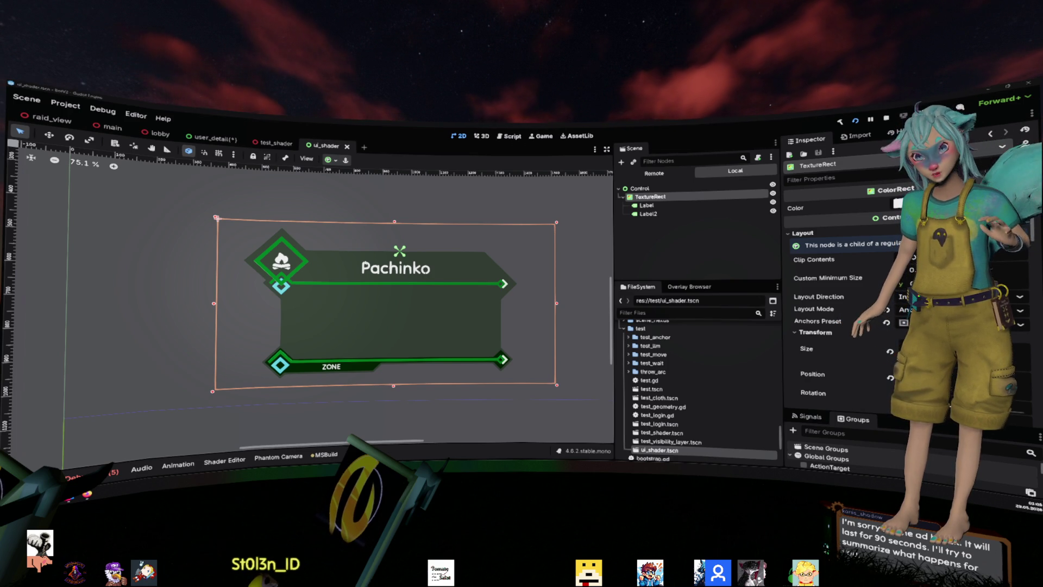
scroll(391, 251, up, 3)
scroll(391, 251, up, 1)
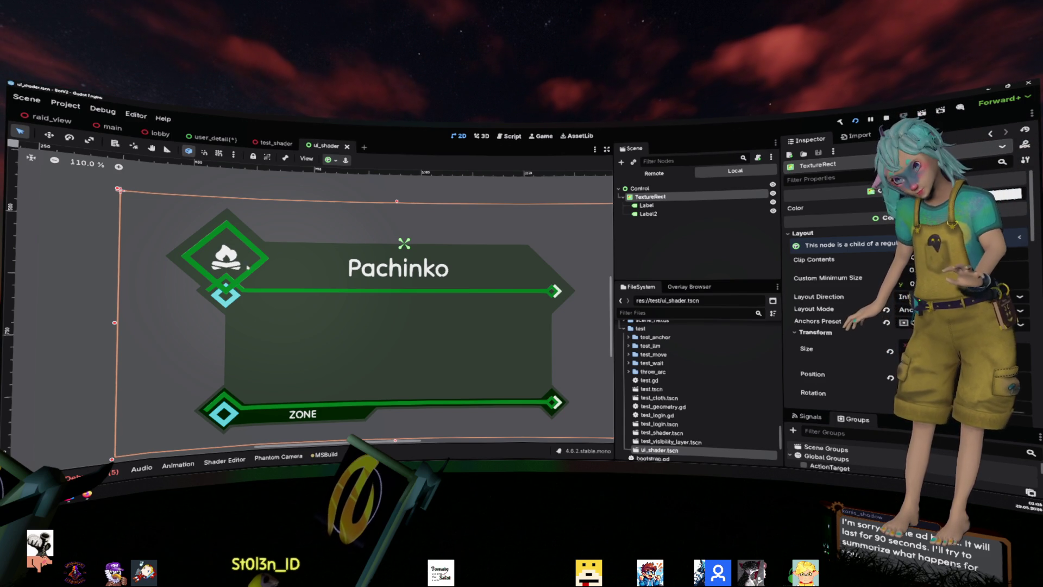
- Step between the ZONE and Pachinko labels, then select the background rectangle to show ui_background.gdshader
click(648, 206)
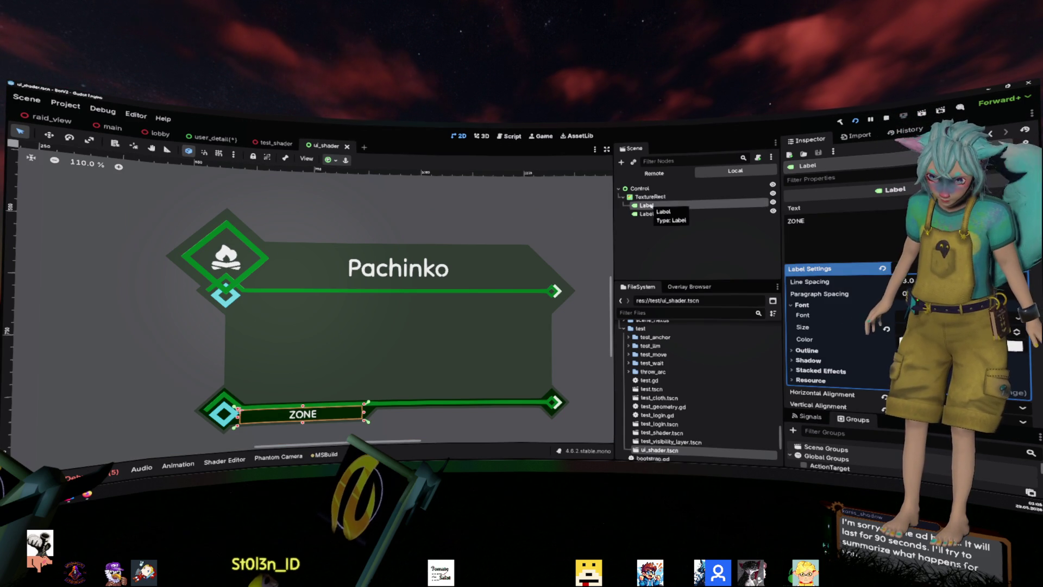
key(Down)
key(Up)
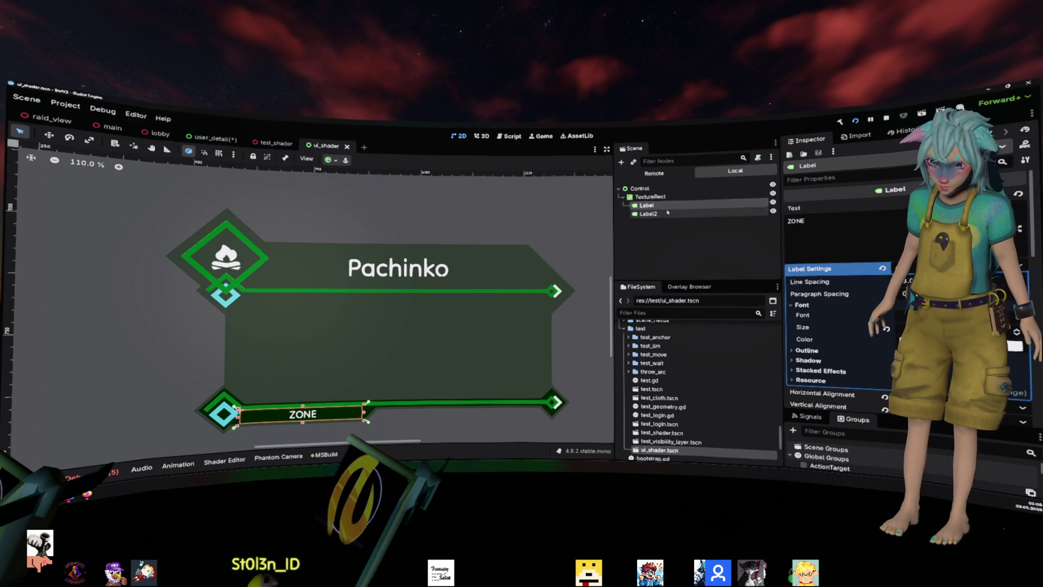
key(Down)
click(268, 241)
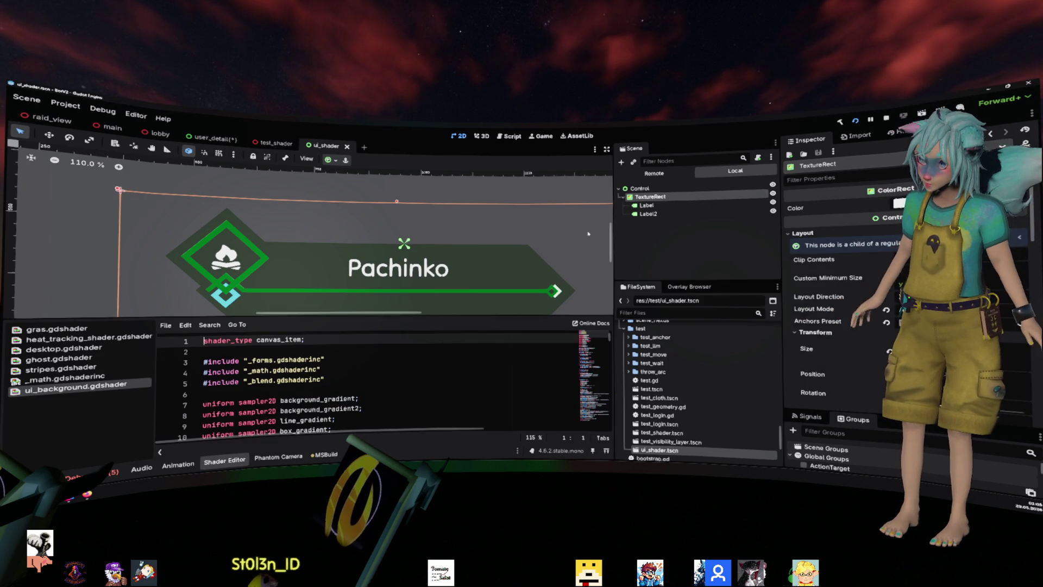
- Give the canvas more room, try narrowing and shortening the background rectangle, then undo
scroll(425, 236, down, 1)
scroll(424, 236, down, 3)
scroll(390, 369, down, 15)
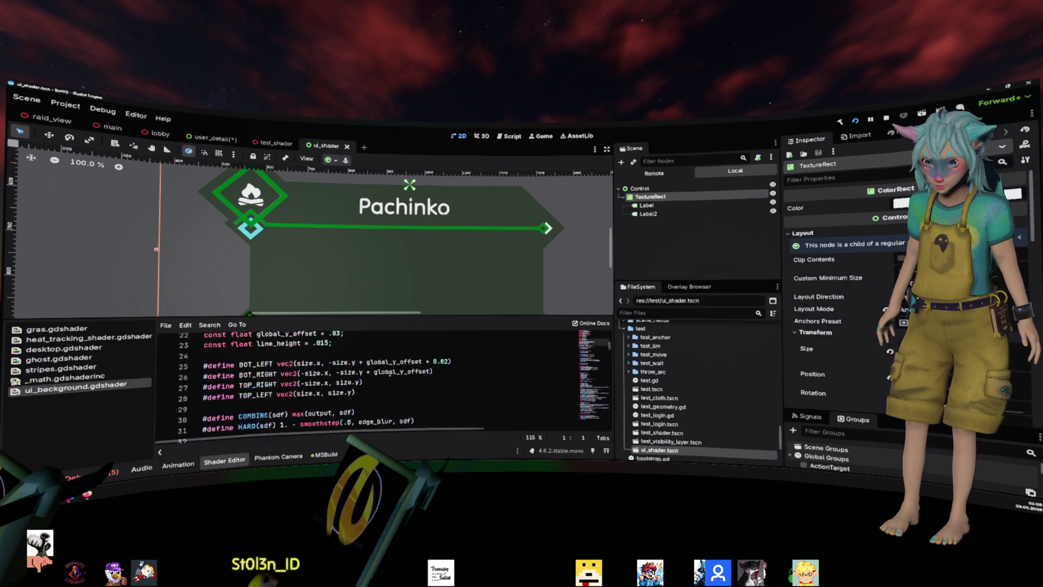
scroll(391, 368, down, 20)
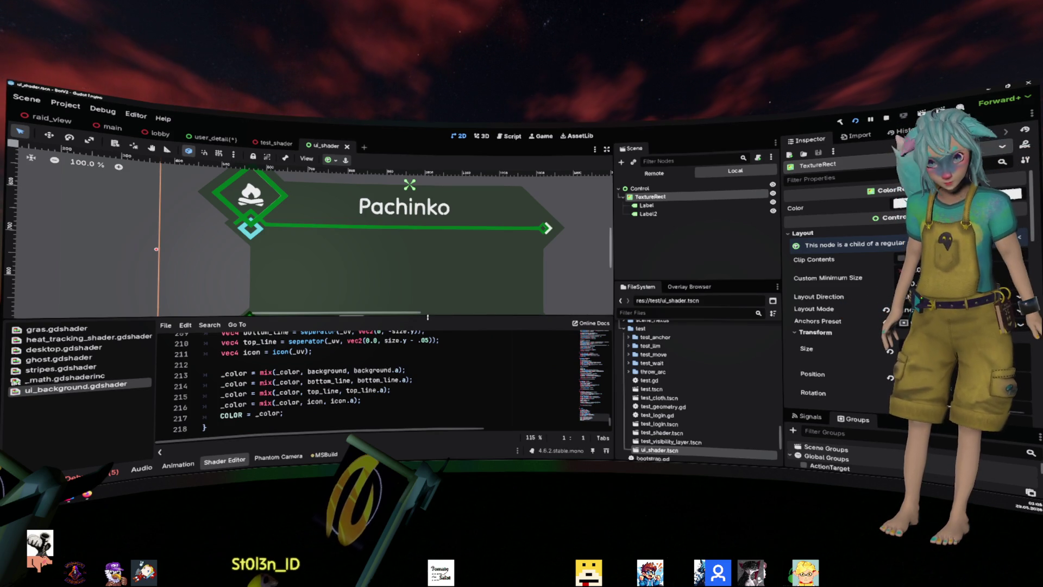
drag(427, 317, 427, 333)
scroll(463, 324, down, 9)
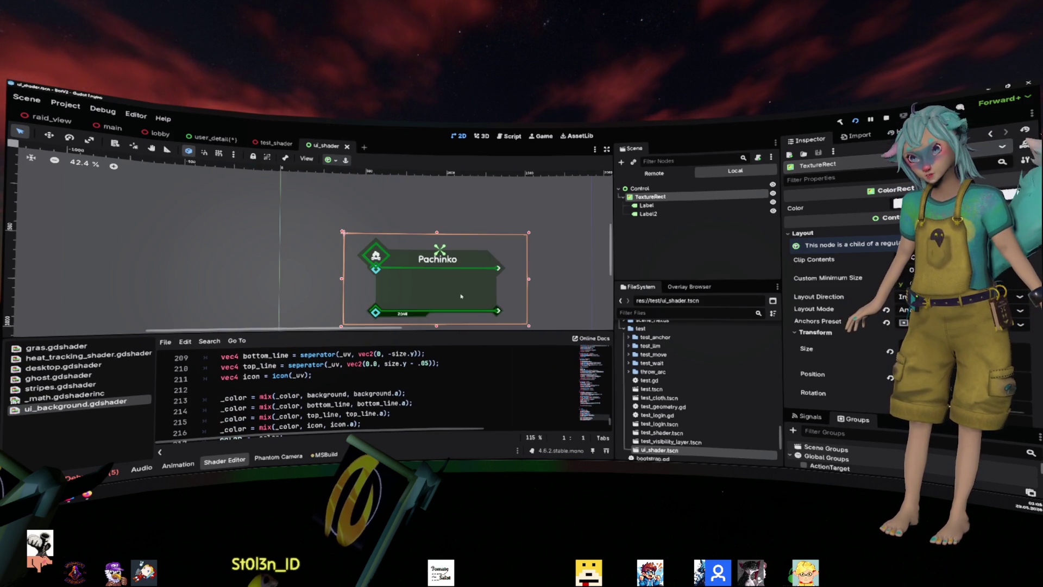
mouse_move(524, 235)
mouse_down()
mouse_move(438, 236)
mouse_move(562, 238)
mouse_move(479, 240)
mouse_move(497, 236)
mouse_up()
mouse_move(418, 190)
mouse_down()
mouse_move(423, 218)
mouse_move(423, 186)
mouse_up()
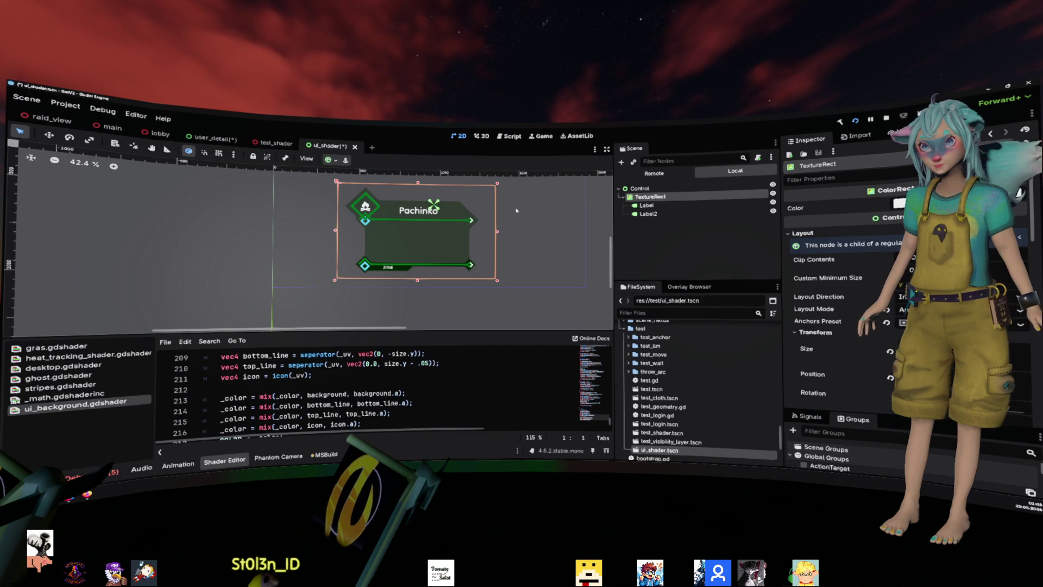
key(ctrl+z)
key(ctrl+z)
- Close the shader panel and resize the background rectangle from its corner
scroll(519, 213, up, 5)
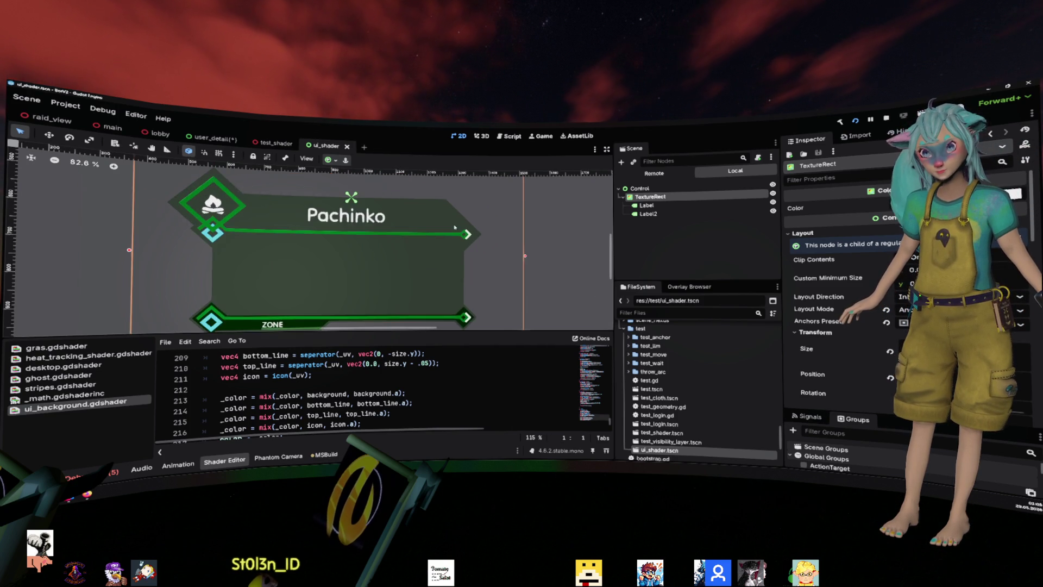
click(220, 462)
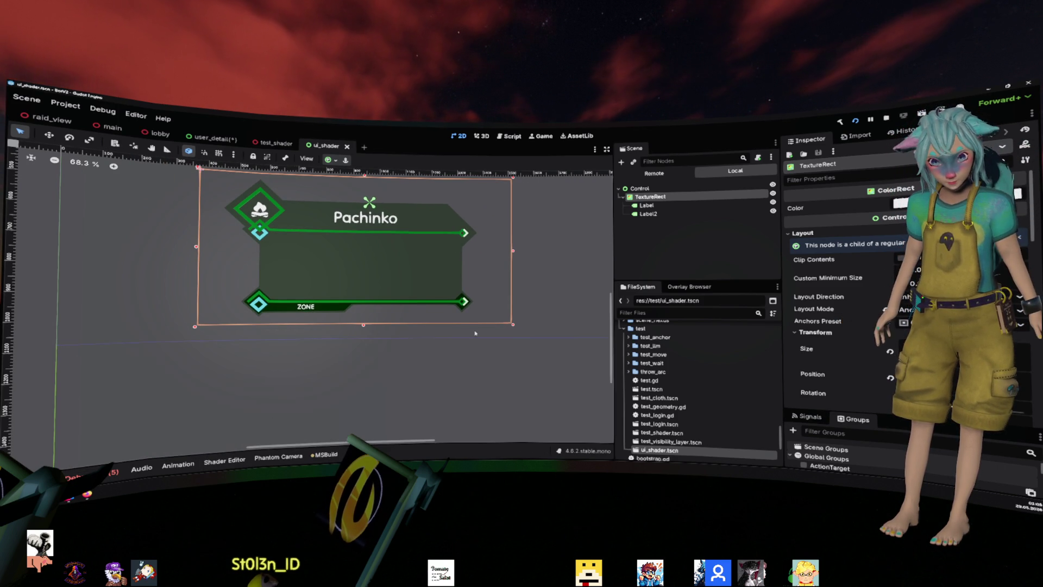
mouse_move(512, 324)
mouse_down()
mouse_move(483, 299)
mouse_move(391, 279)
mouse_move(478, 343)
mouse_move(543, 296)
mouse_move(583, 413)
mouse_move(552, 296)
mouse_move(508, 304)
mouse_move(554, 359)
mouse_move(540, 298)
mouse_move(544, 350)
mouse_up()
click(407, 367)
- Save the ui_shader scene and switch to the MMOverlay Prototype project window
scroll(420, 251, down, 4)
key(ctrl+s)
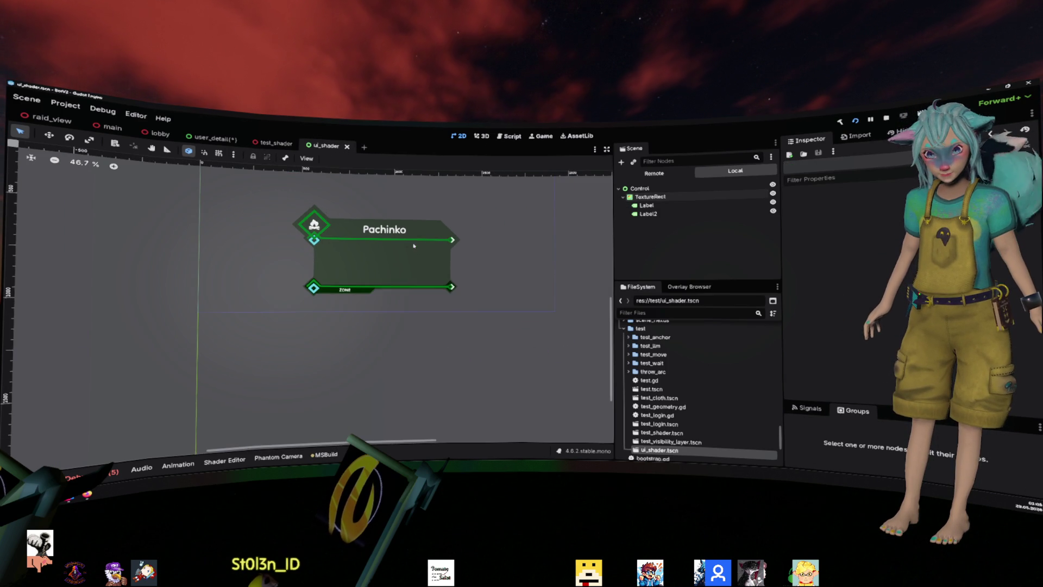
scroll(358, 276, up, 3)
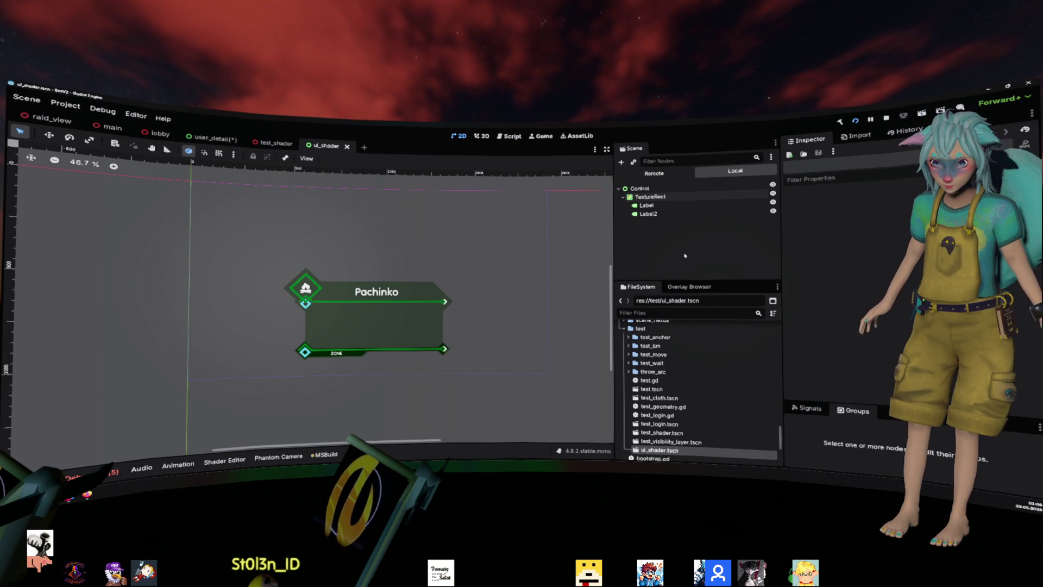
click(982, 92)
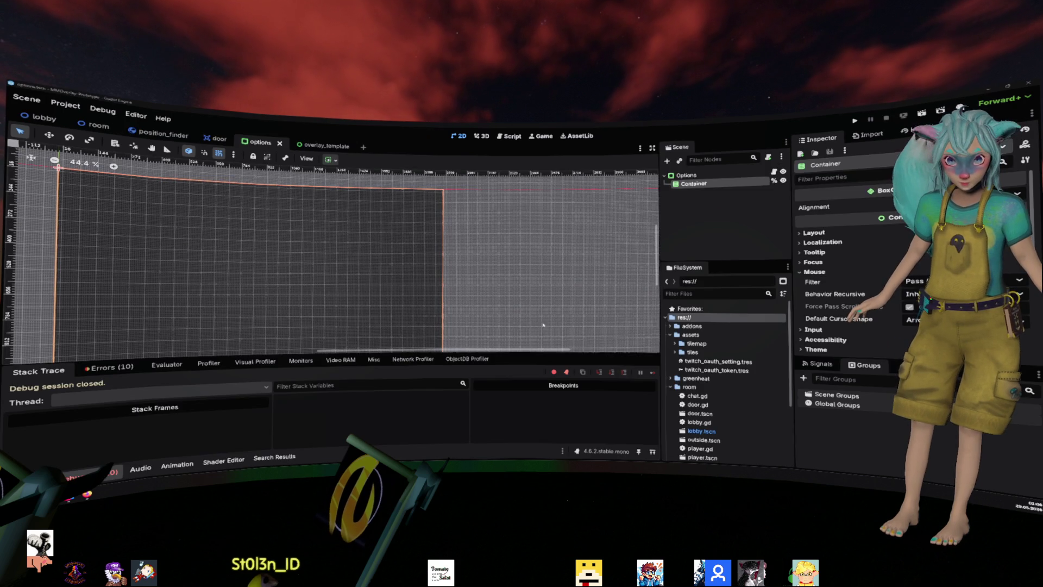
- Deselect Container, zoom out on the options canvas, and open the Script view showing door.gd
click(679, 225)
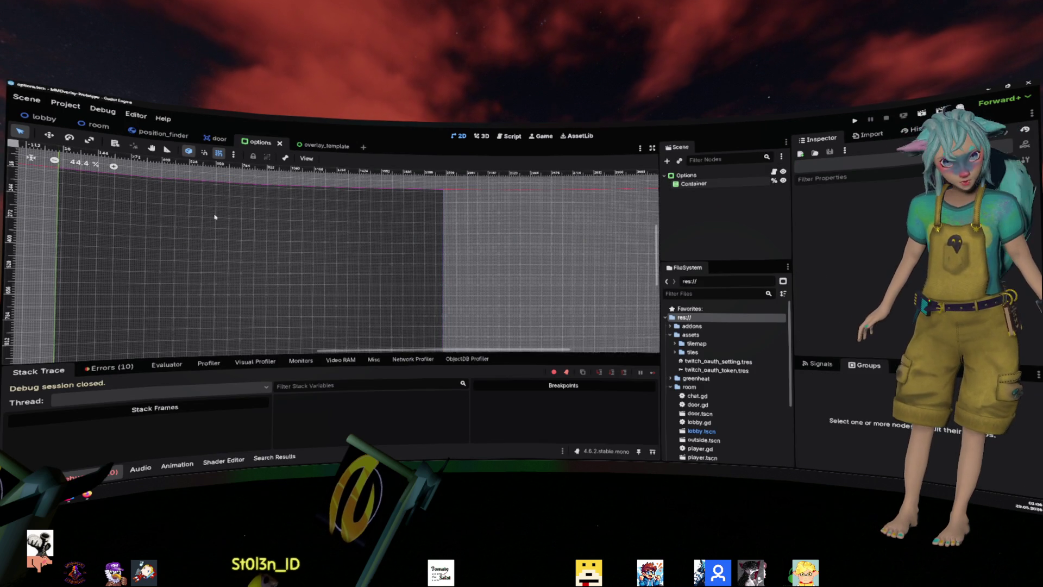
scroll(270, 242, down, 2)
scroll(245, 235, left, 3)
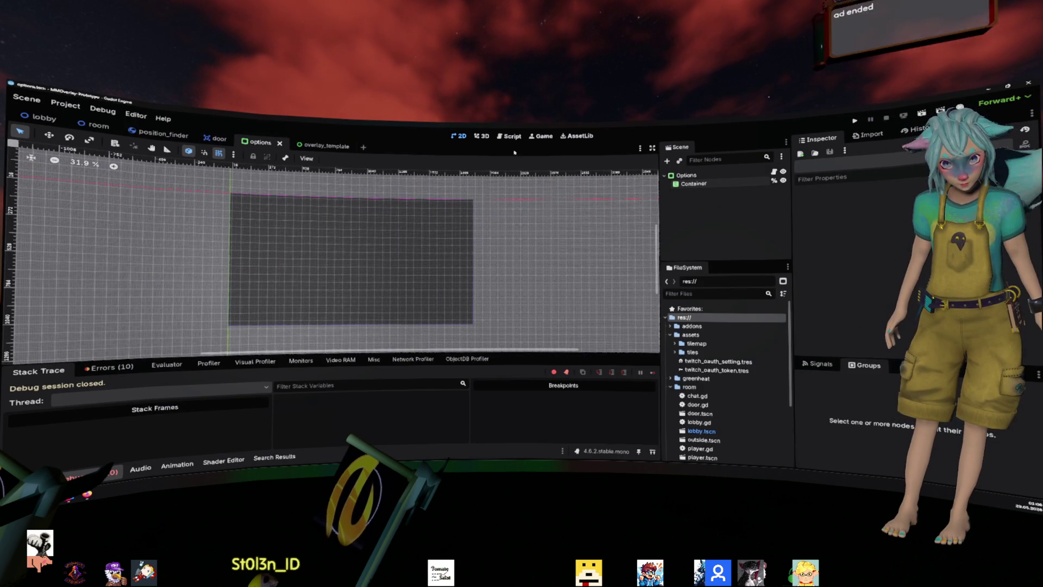
click(509, 135)
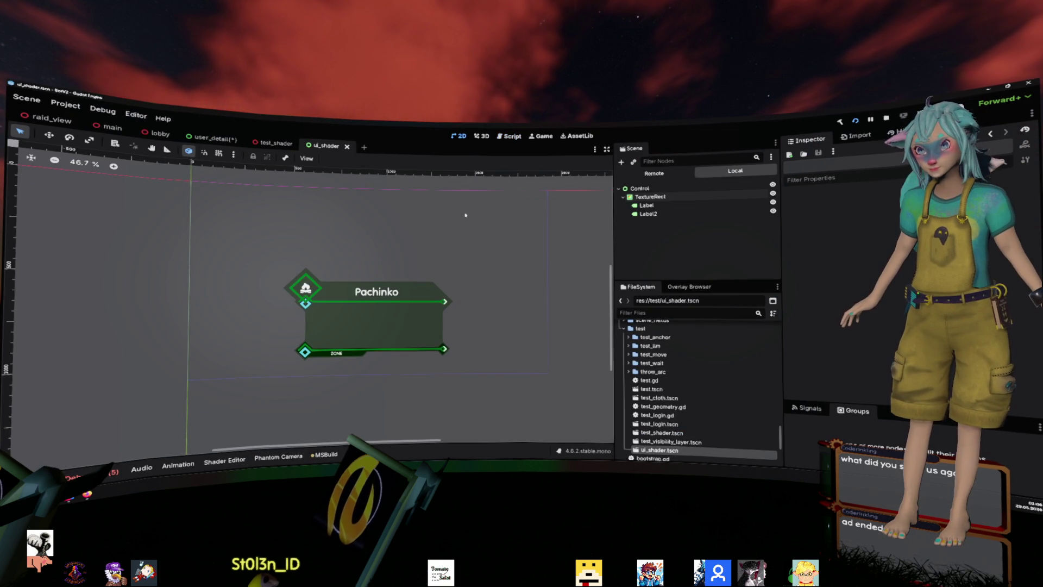
- Zoom in and select the background rectangle to reopen ui_background.gdshader, then pan the view
scroll(392, 268, up, 3)
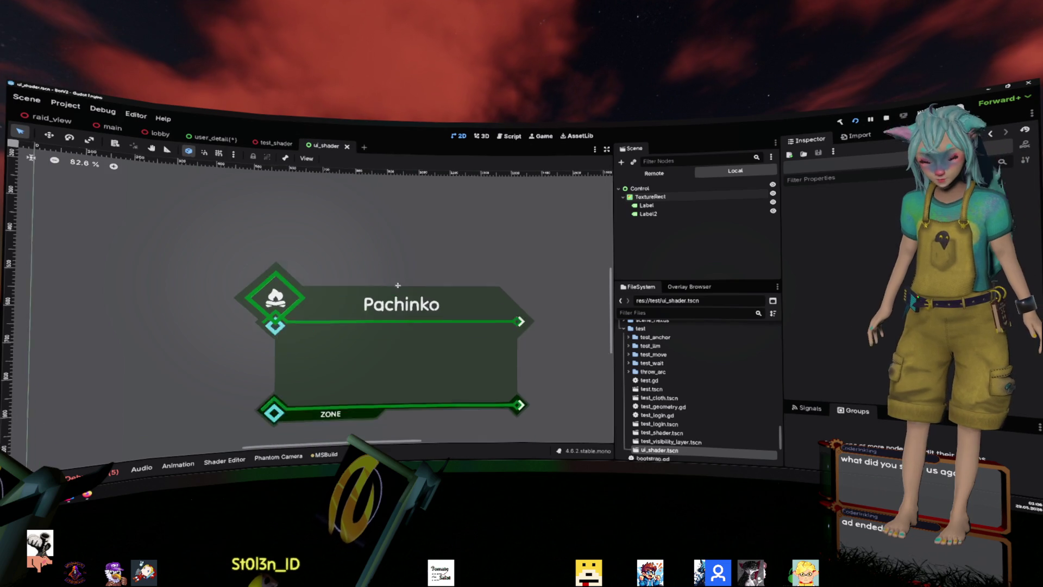
scroll(392, 268, up, 2)
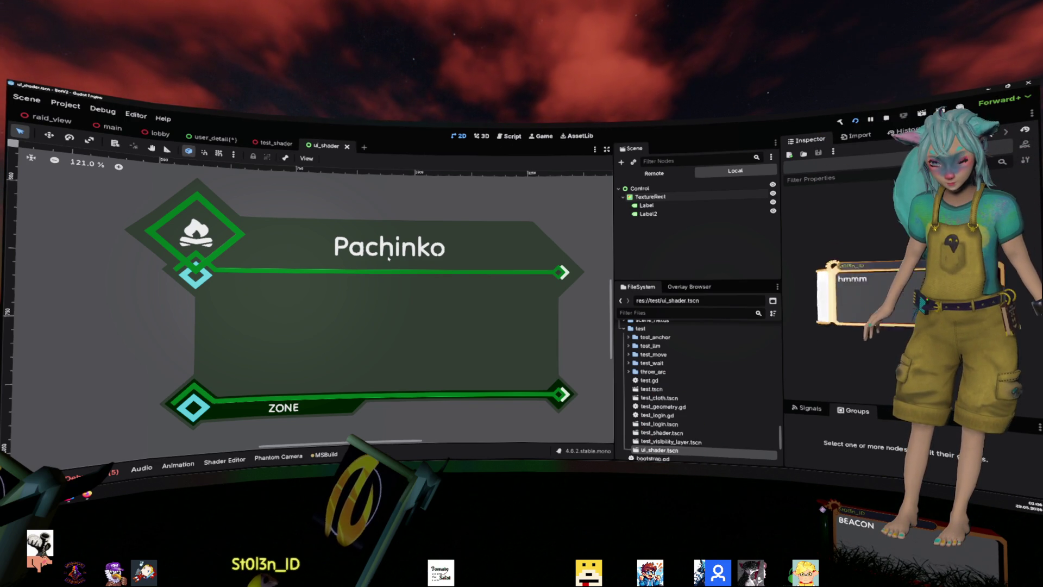
click(609, 233)
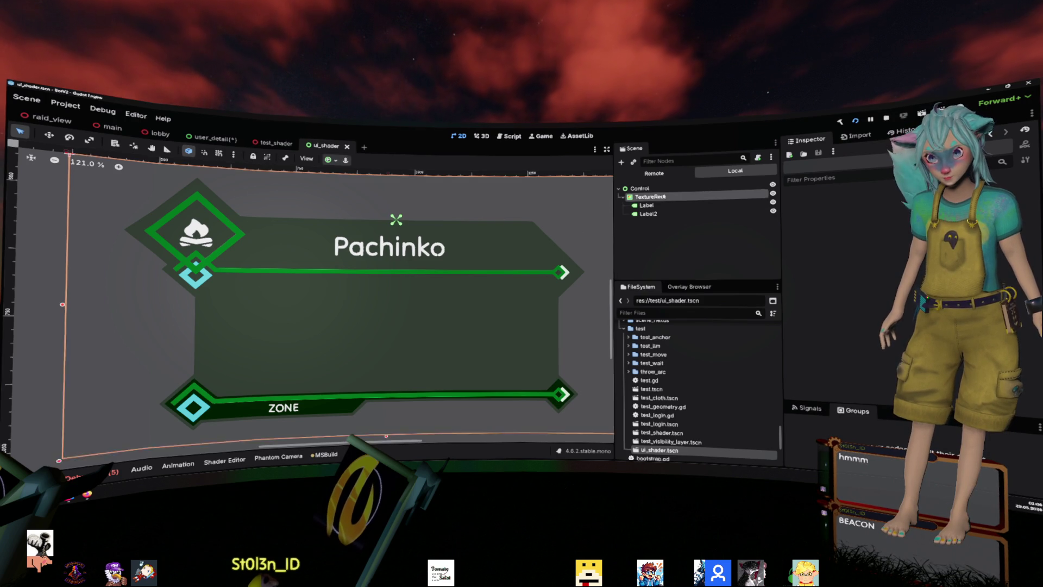
scroll(570, 277, down, 4)
scroll(569, 277, right, 3)
scroll(569, 278, down, 1)
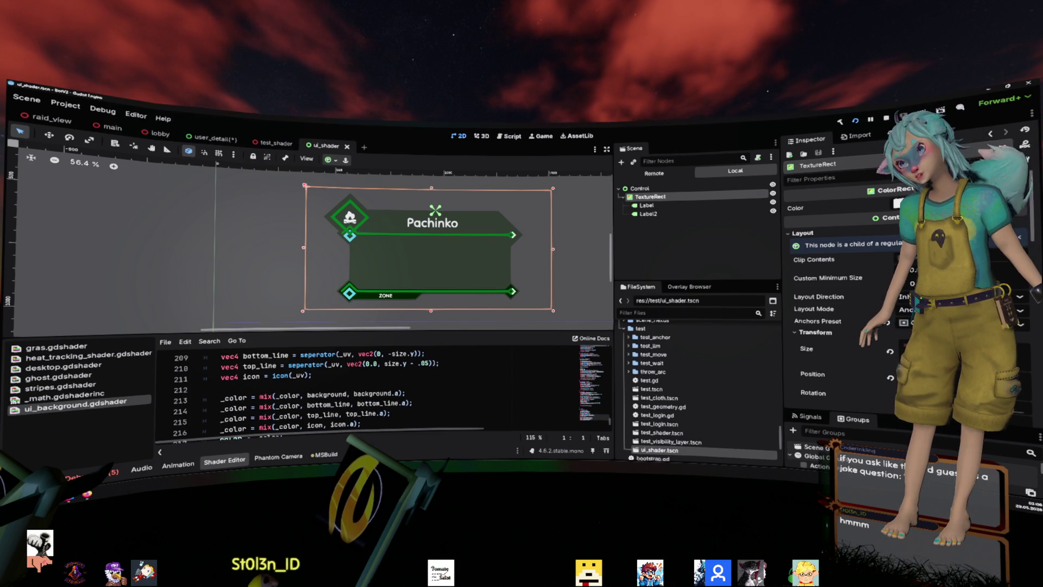
- Stretch the Pachinko background rectangle wider by dragging its right-side handle
mouse_move(552, 313)
mouse_down()
mouse_move(453, 313)
mouse_move(520, 311)
mouse_up()
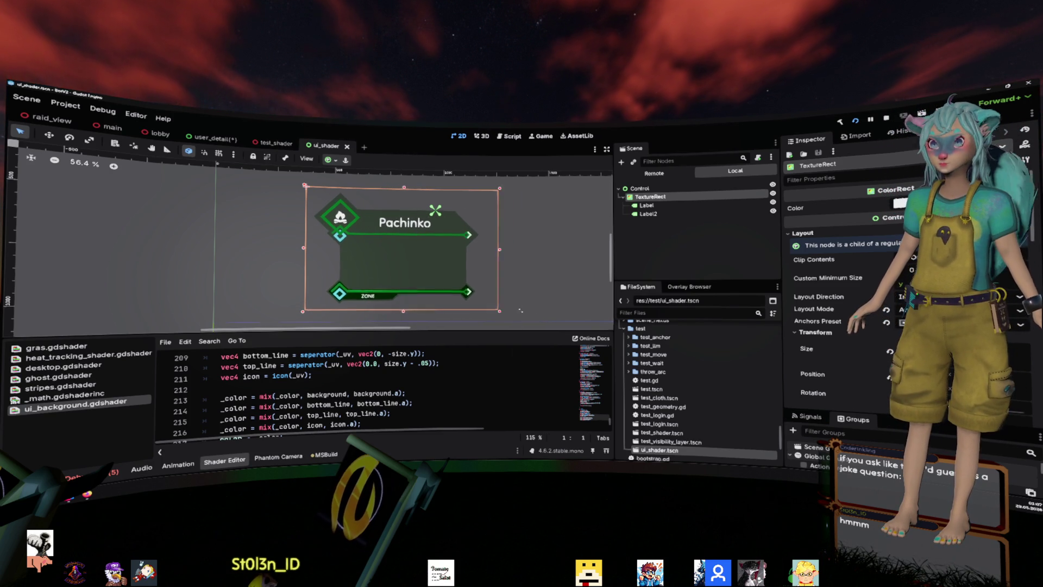
scroll(491, 251, up, 3)
mouse_move(568, 251)
mouse_down()
mouse_move(350, 242)
mouse_move(570, 256)
mouse_move(602, 335)
mouse_up()
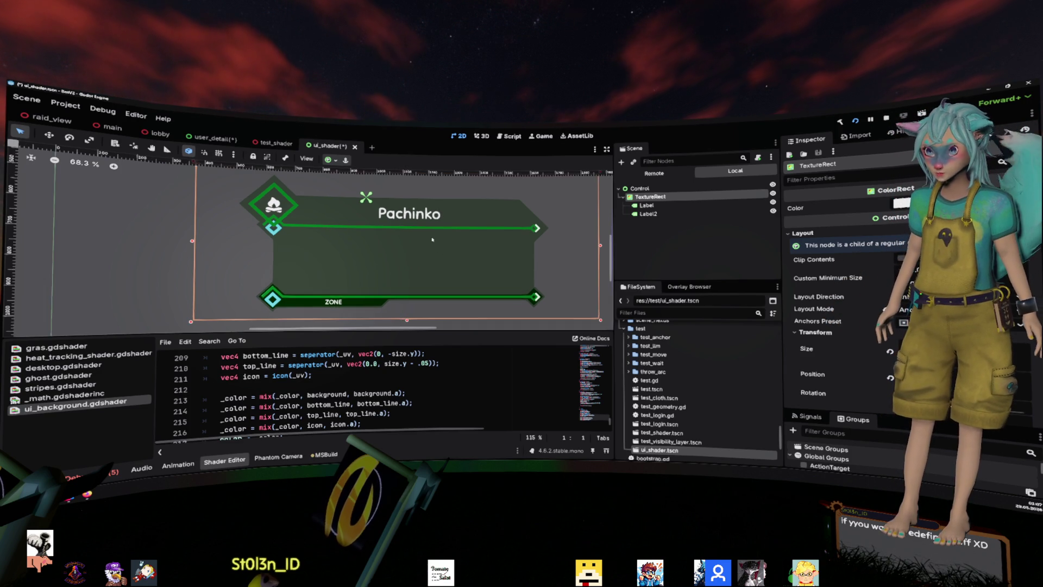
- Drag the editor splitter up to enlarge the ui_background shader code view
scroll(435, 243, down, 3)
scroll(438, 241, up, 3)
scroll(438, 242, down, 3)
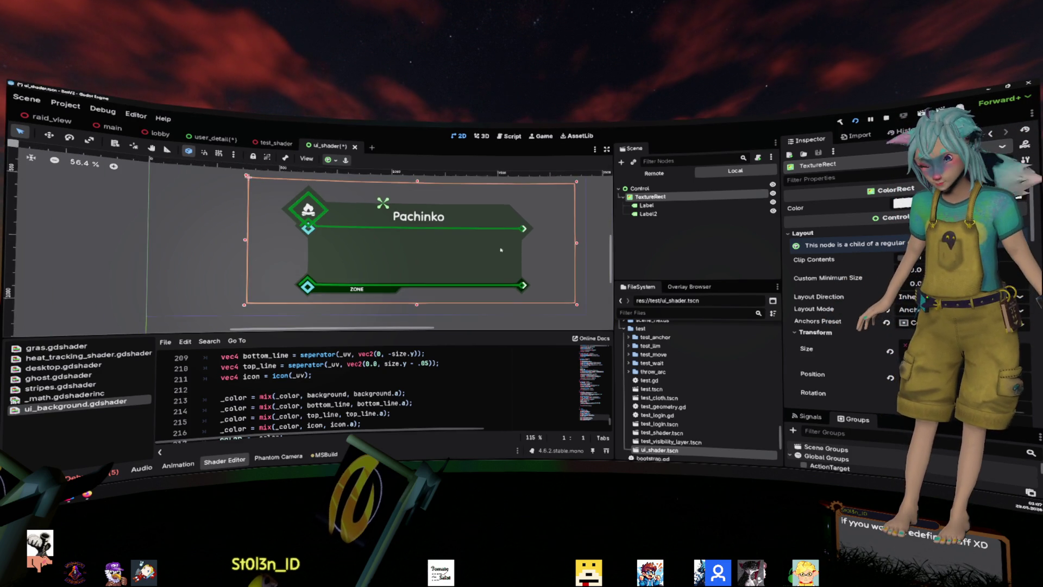
scroll(439, 245, down, 1)
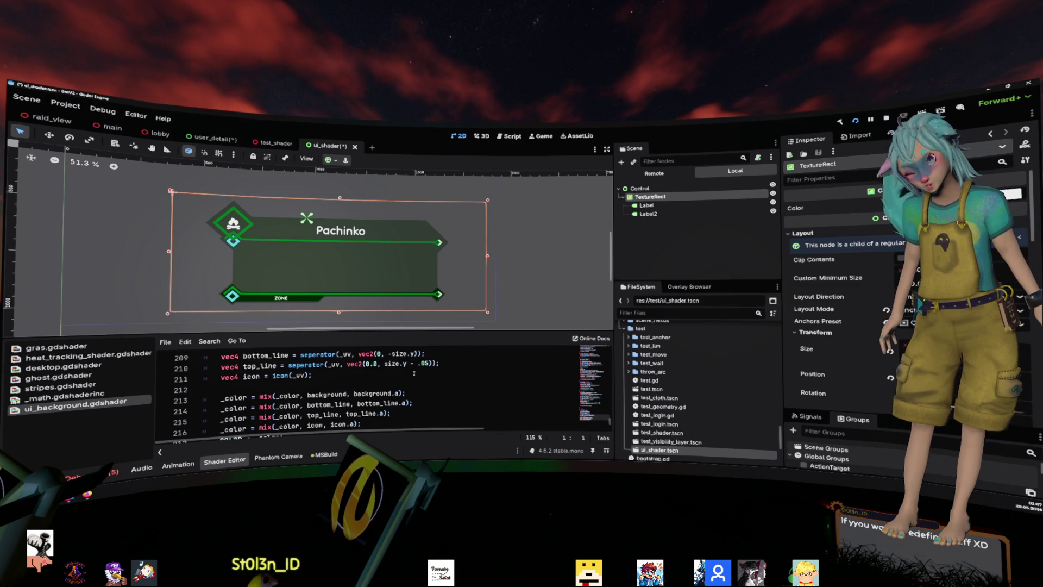
drag(445, 331, 444, 216)
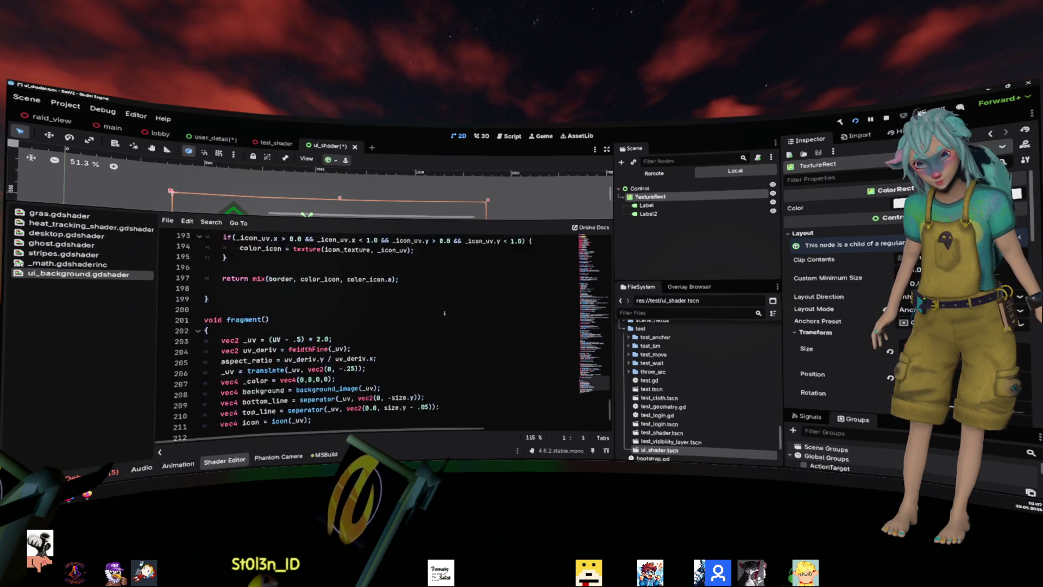
- Scroll through ui_background.gdshader down to the fragment() function and widen the canvas area
scroll(445, 313, up, 20)
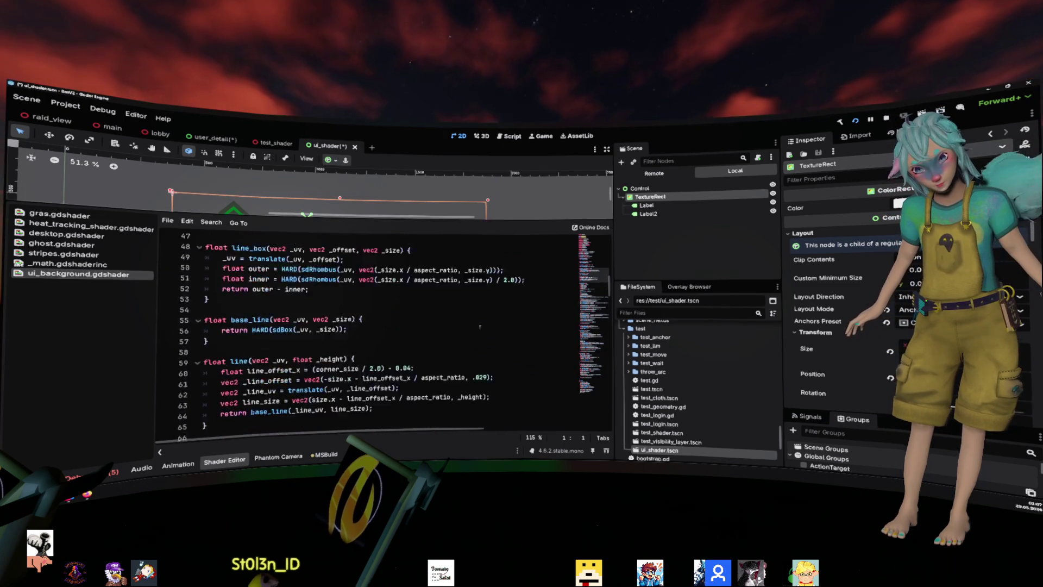
scroll(480, 326, up, 15)
scroll(475, 323, down, 14)
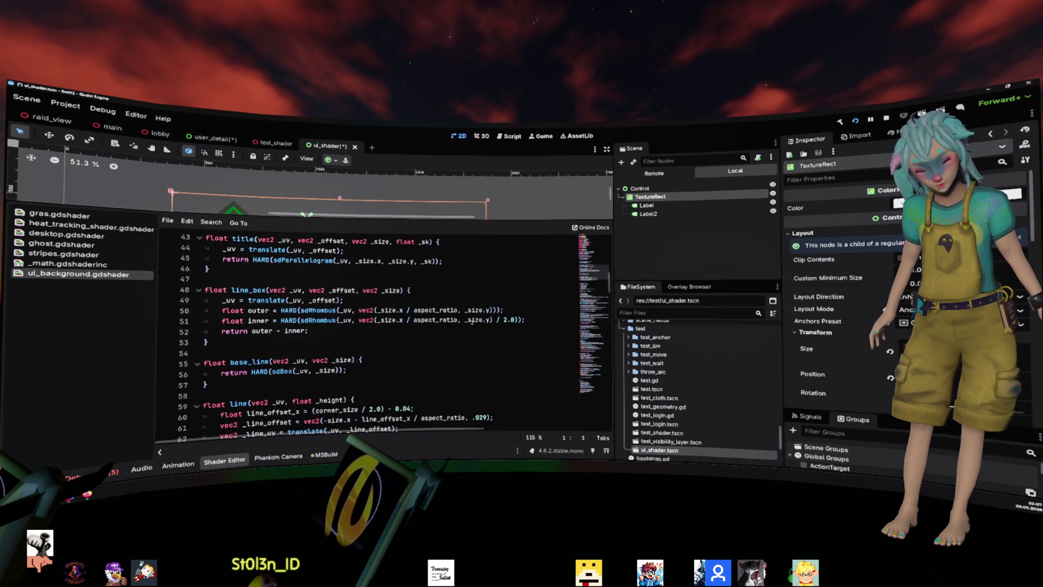
scroll(472, 321, down, 6)
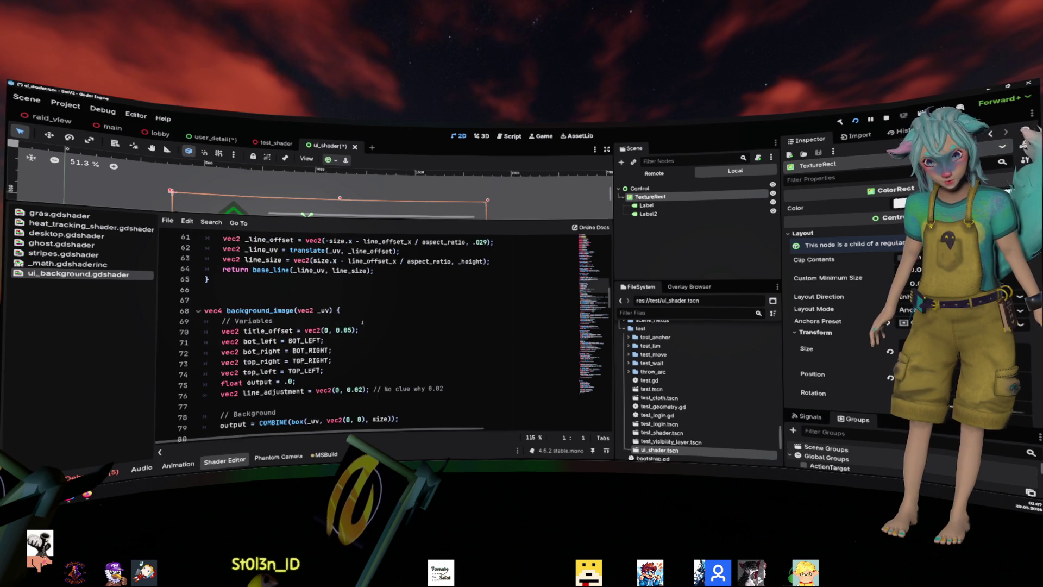
scroll(362, 323, down, 5)
scroll(373, 313, up, 2)
scroll(375, 316, down, 19)
scroll(376, 319, down, 2)
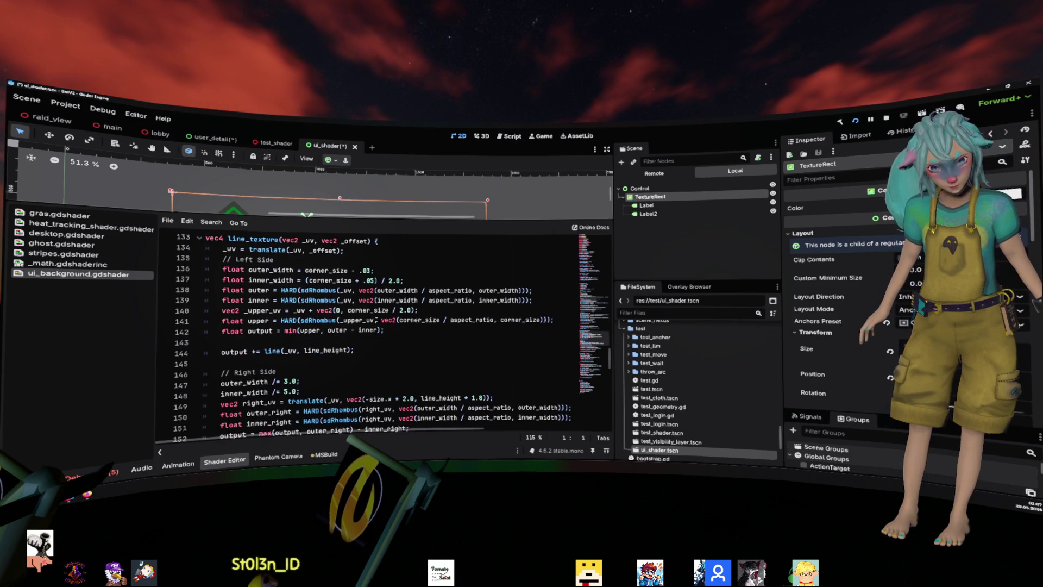
scroll(327, 294, down, 3)
scroll(327, 294, down, 3)
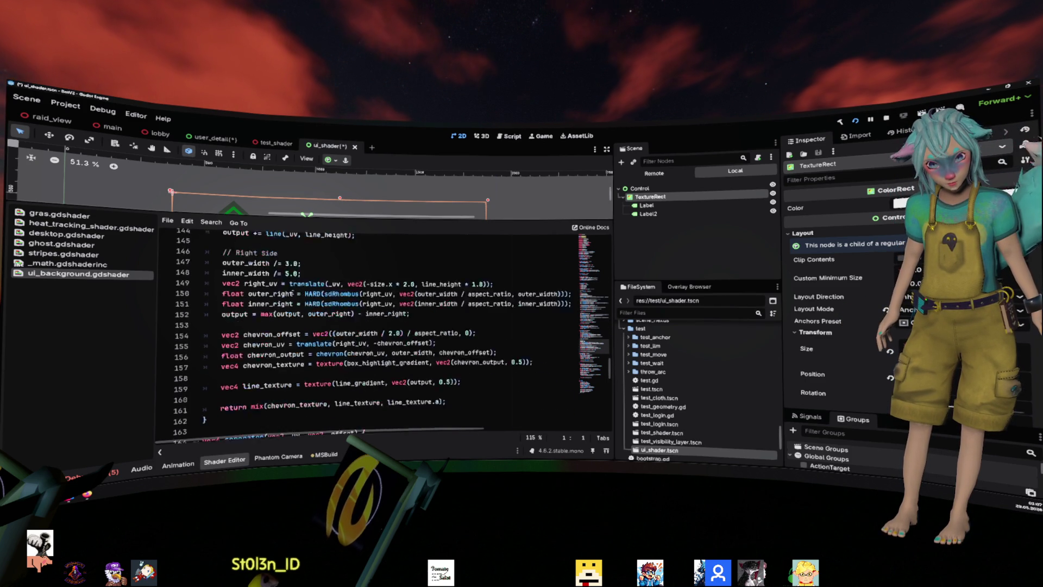
scroll(275, 280, up, 3)
scroll(276, 279, down, 2)
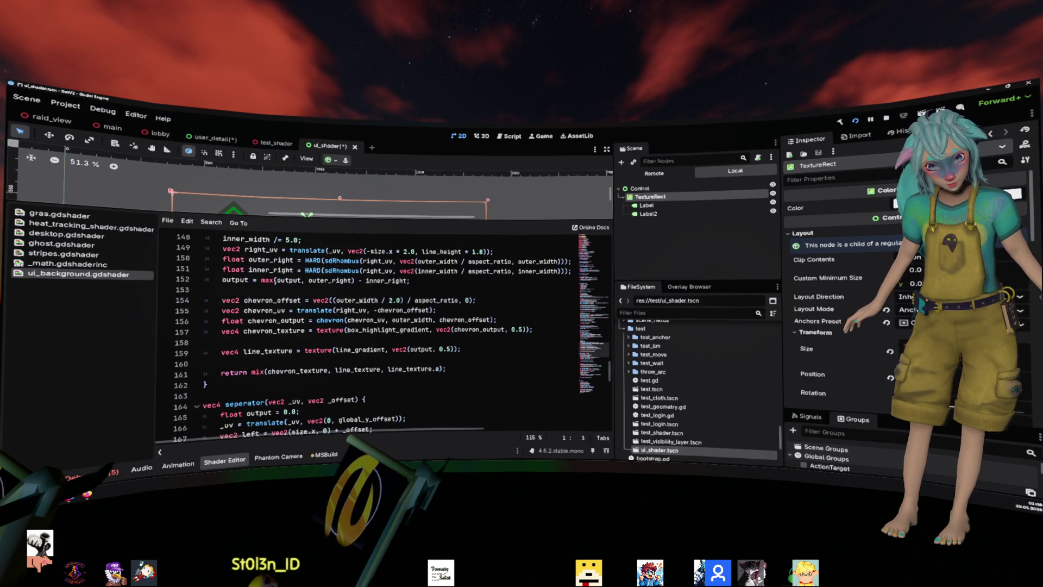
scroll(275, 283, down, 2)
scroll(278, 286, down, 2)
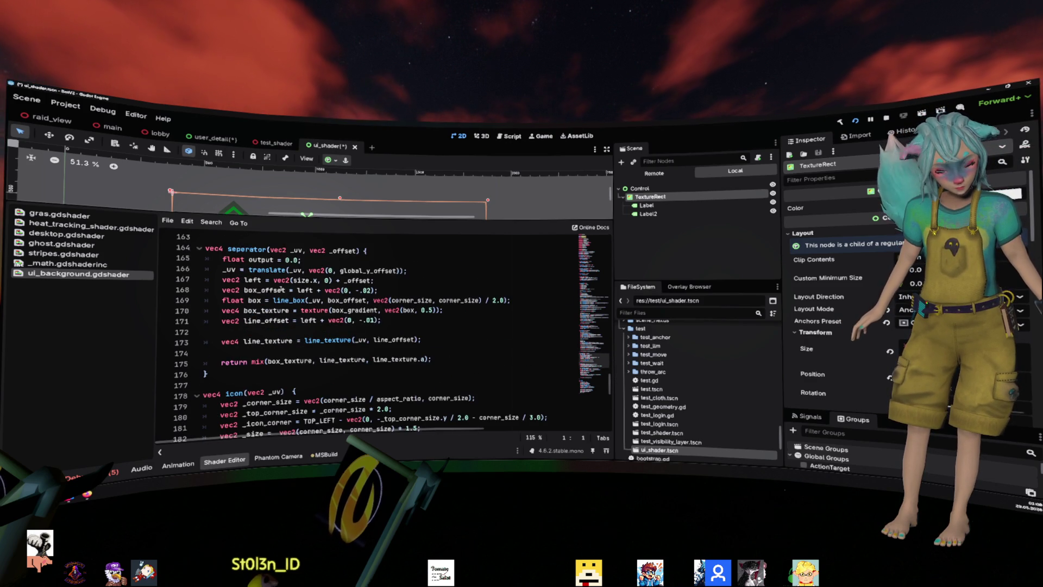
scroll(281, 288, down, 2)
scroll(281, 288, down, 4)
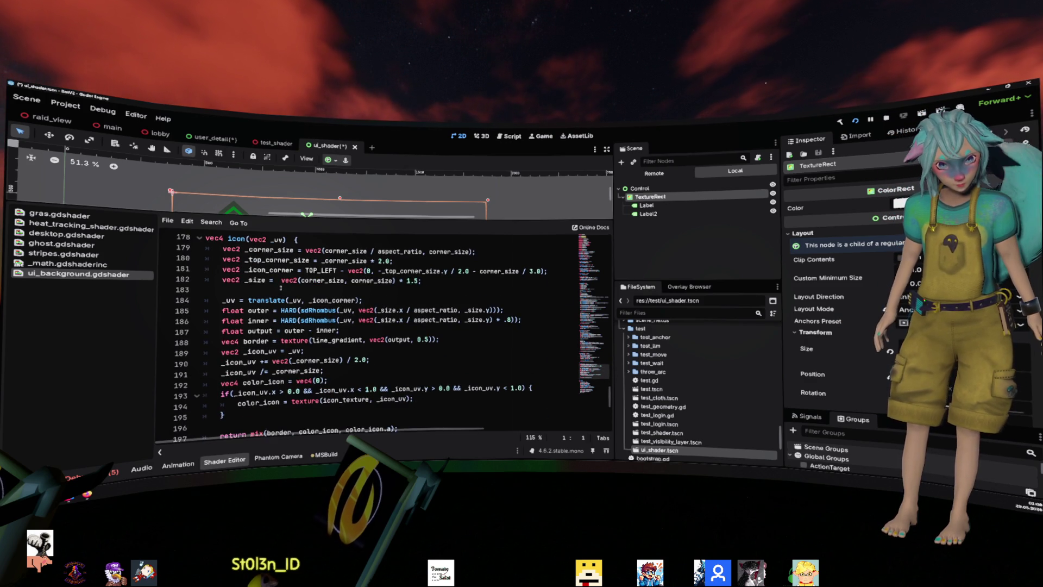
mouse_move(272, 217)
mouse_down()
mouse_move(308, 268)
mouse_move(311, 218)
mouse_up()
scroll(345, 292, down, 8)
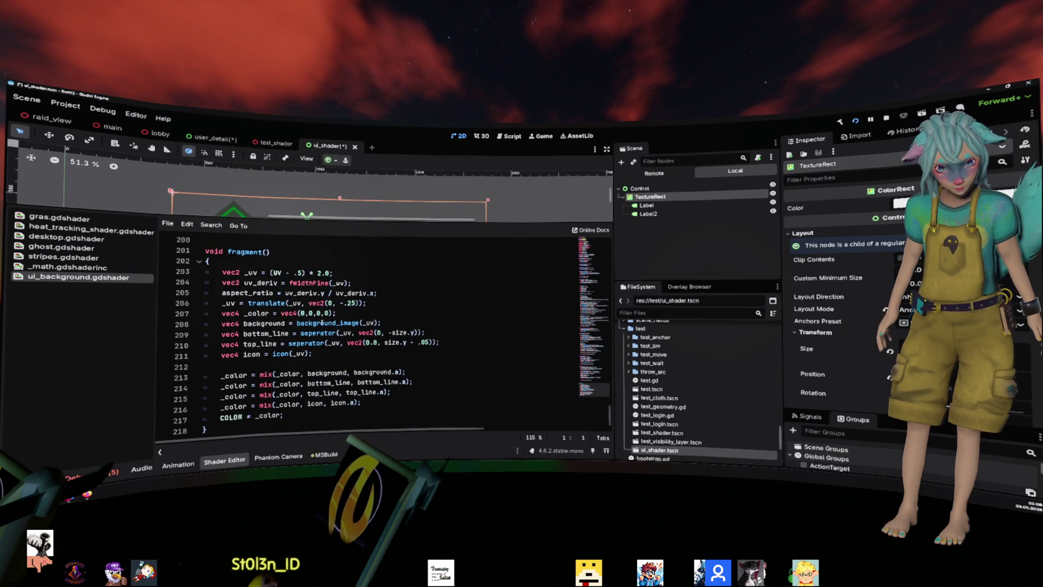
- Select fragment() lines 208–211, from the background_image call to the icon call
click(346, 322)
double_click(328, 323)
double_click(318, 332)
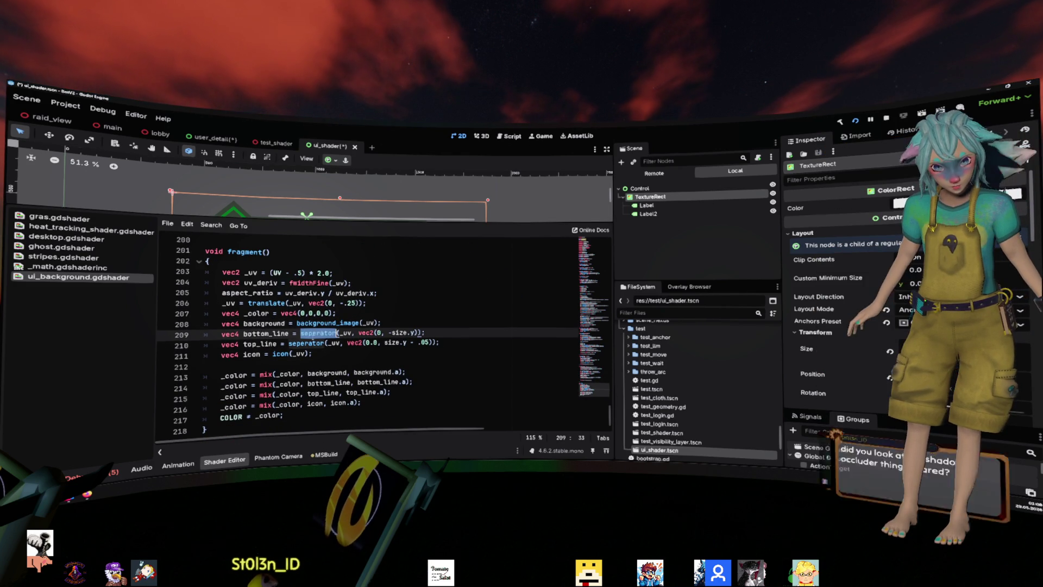
double_click(277, 354)
drag(313, 354, 203, 323)
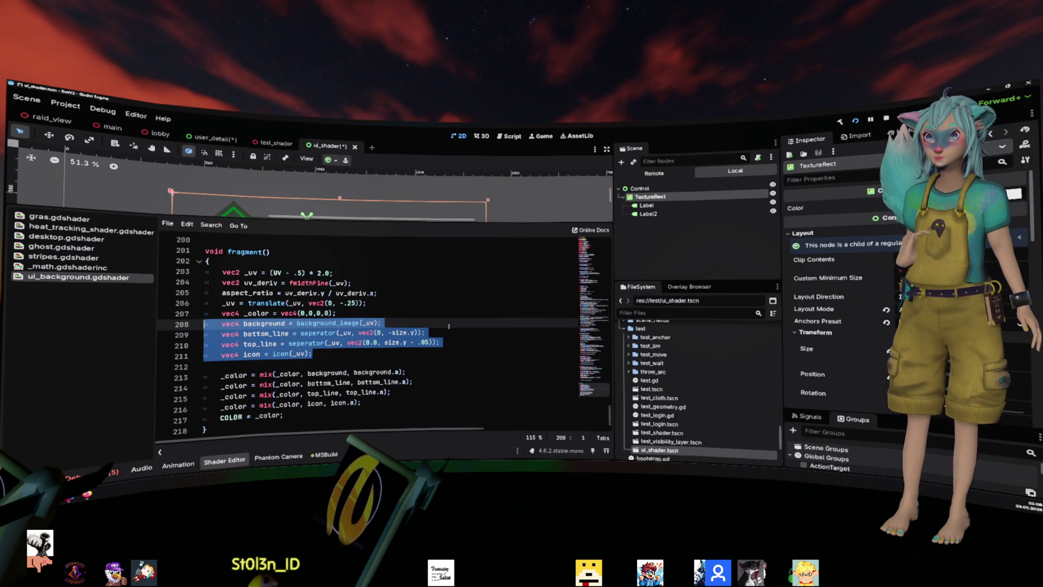
- Enlarge the canvas to show the full Pachinko panel, then restore the code view and deselect
drag(449, 222, 449, 334)
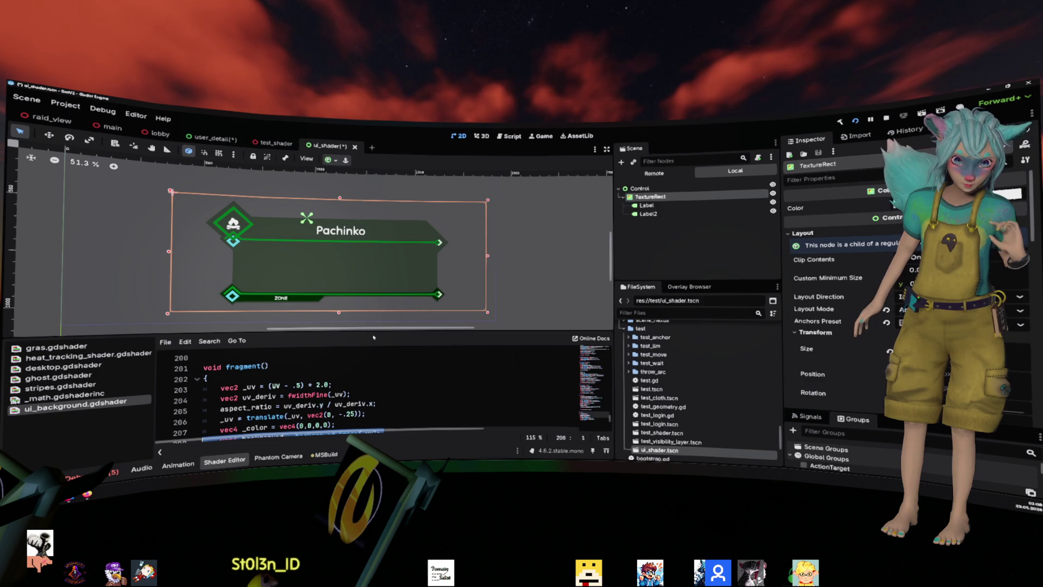
drag(374, 337, 373, 223)
click(328, 325)
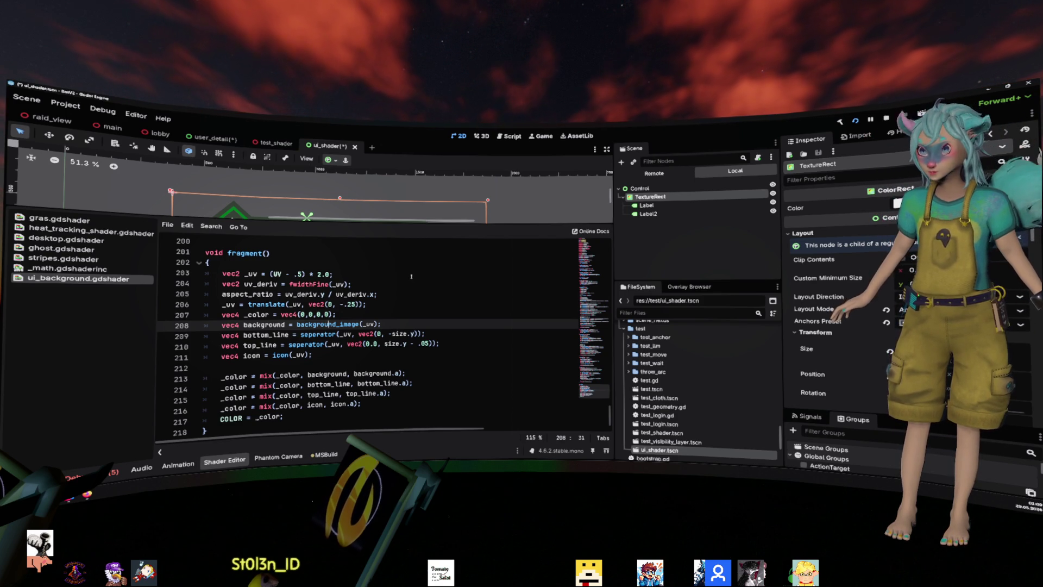
- Enlarge the canvas panel, review shader lines 202–205, and start closing the ui_shader scene
drag(338, 221, 338, 304)
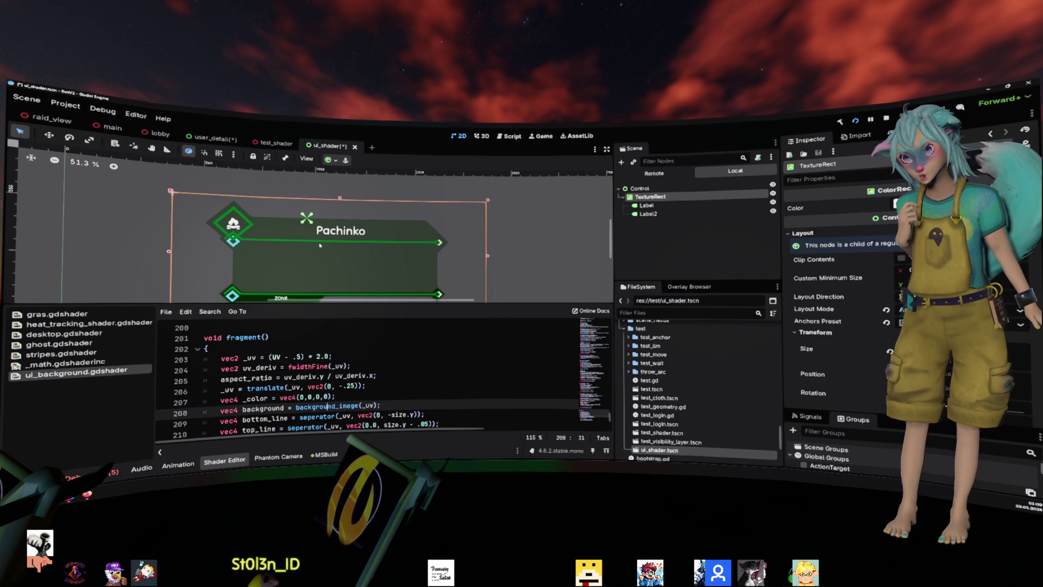
click(411, 356)
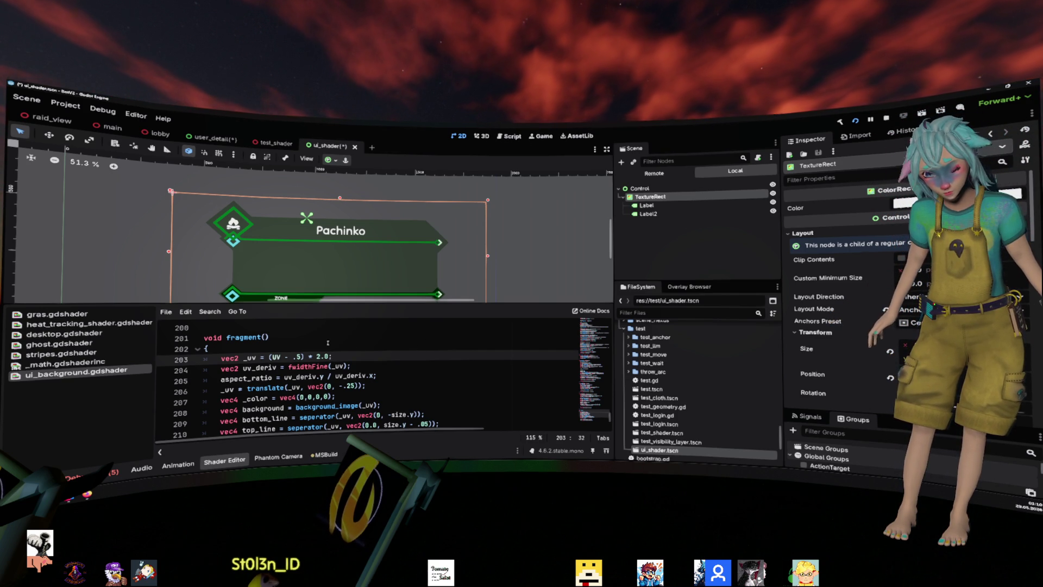
key(Up)
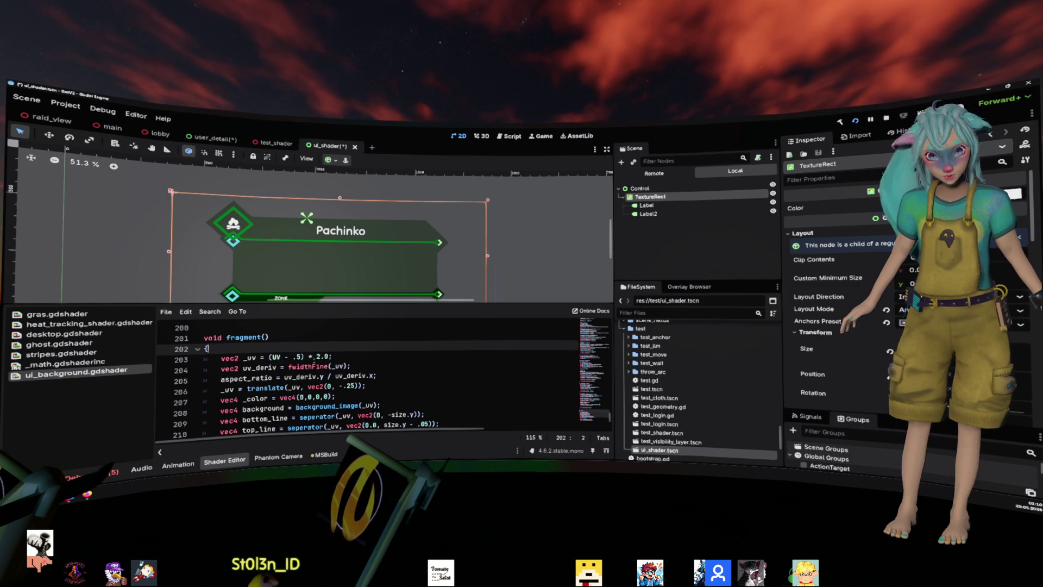
click(296, 376)
click(354, 147)
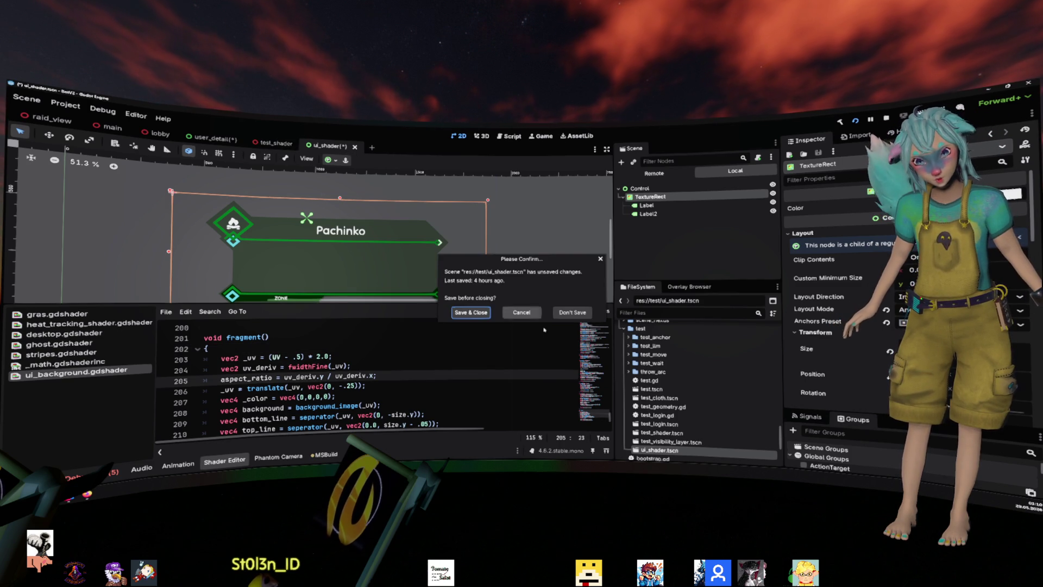
- Close the ui_shader, test_shader and user_detail scenes, then switch to the MMOverlay project
click(522, 313)
click(301, 144)
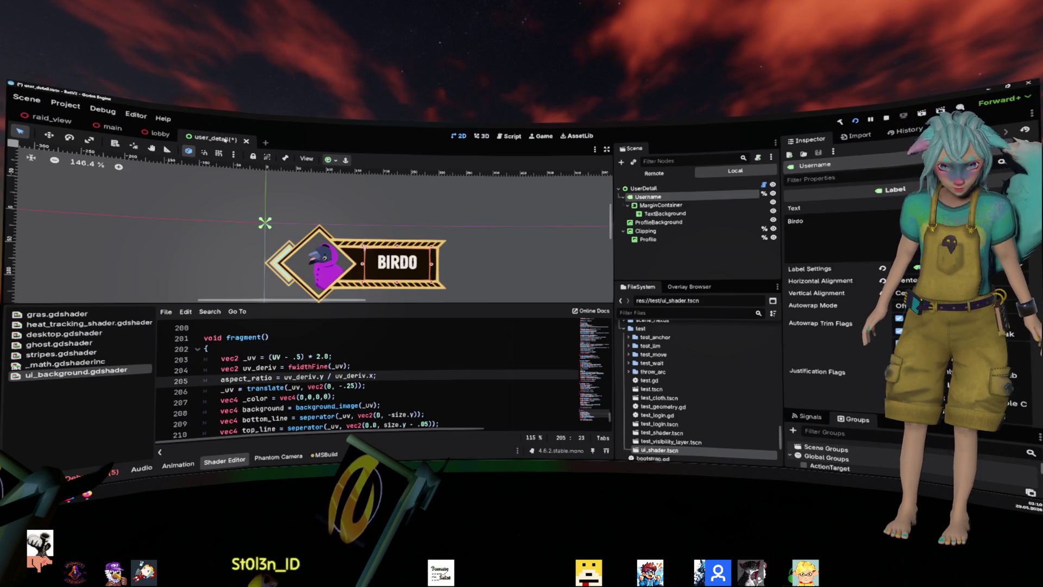
click(246, 140)
click(522, 313)
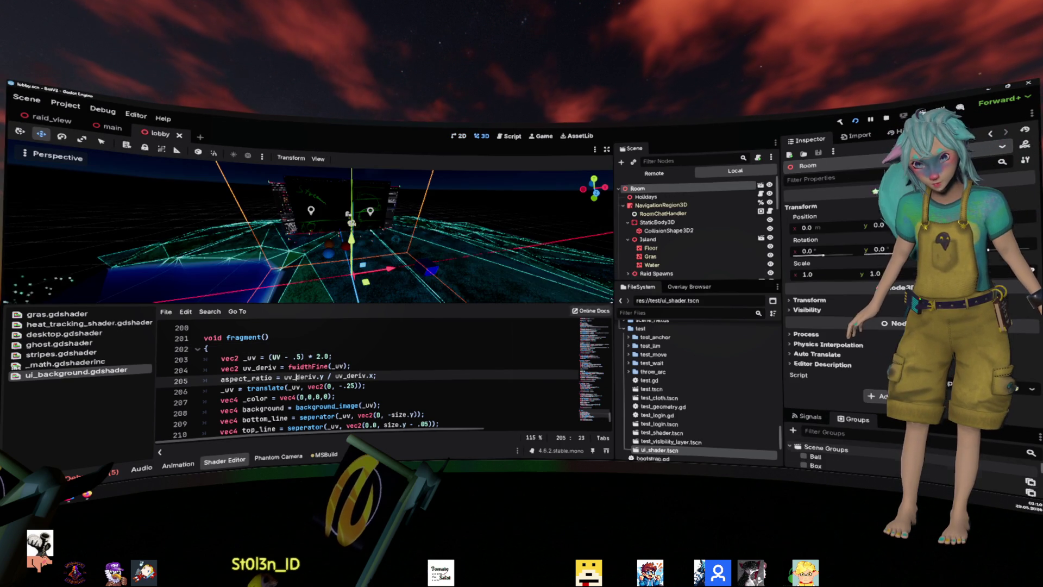
key(alt+Tab)
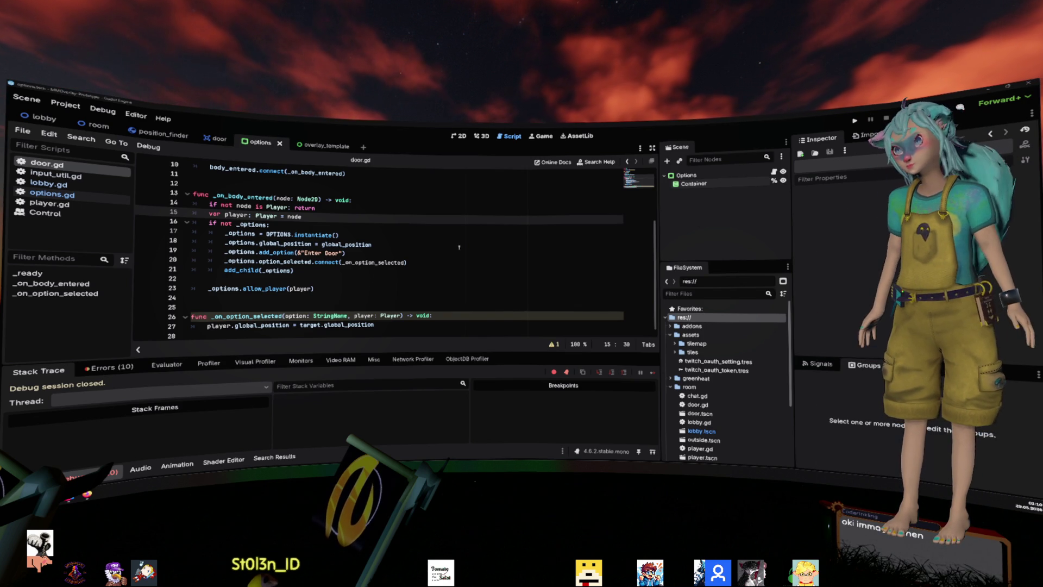
- Review lines 18–20 of door.gd, run the project, and inspect container on the failing line
click(526, 242)
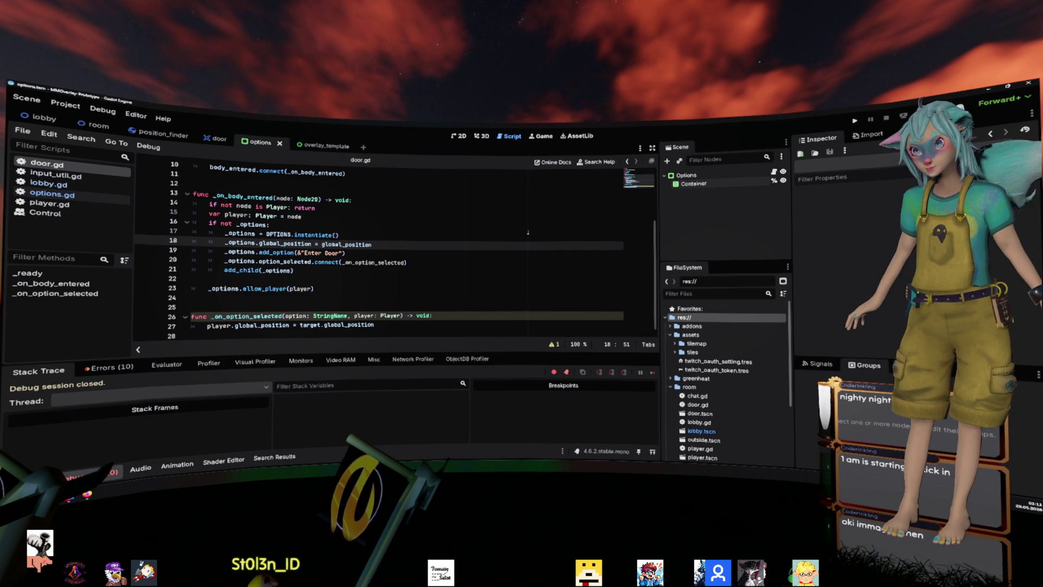
click(477, 258)
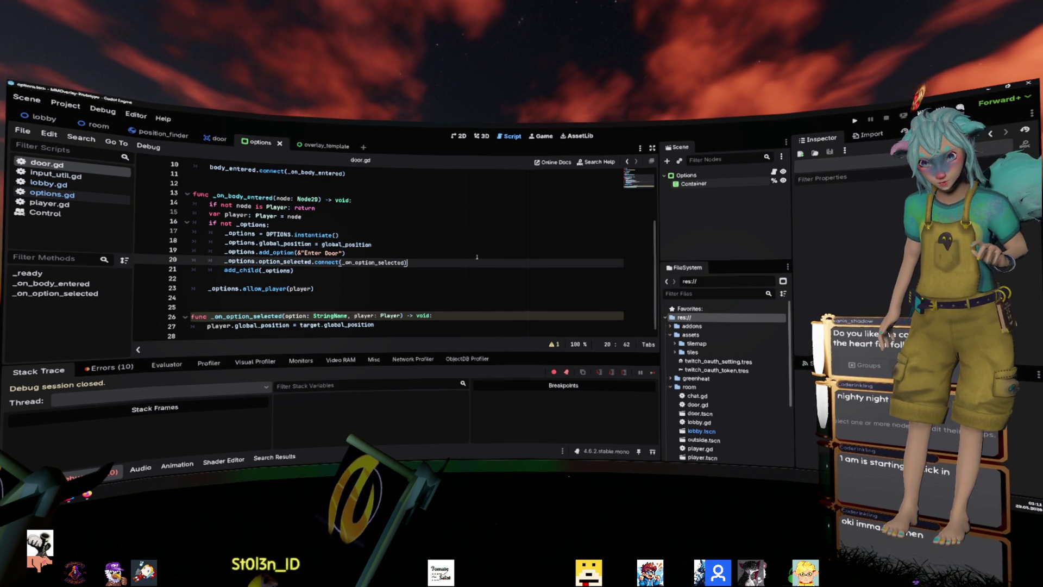
key(Up)
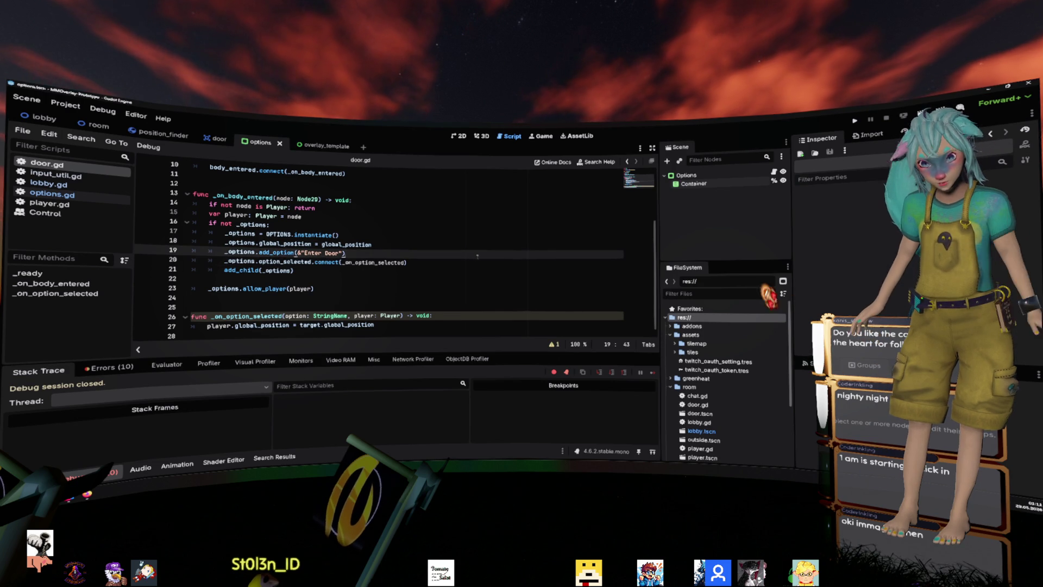
key(F5)
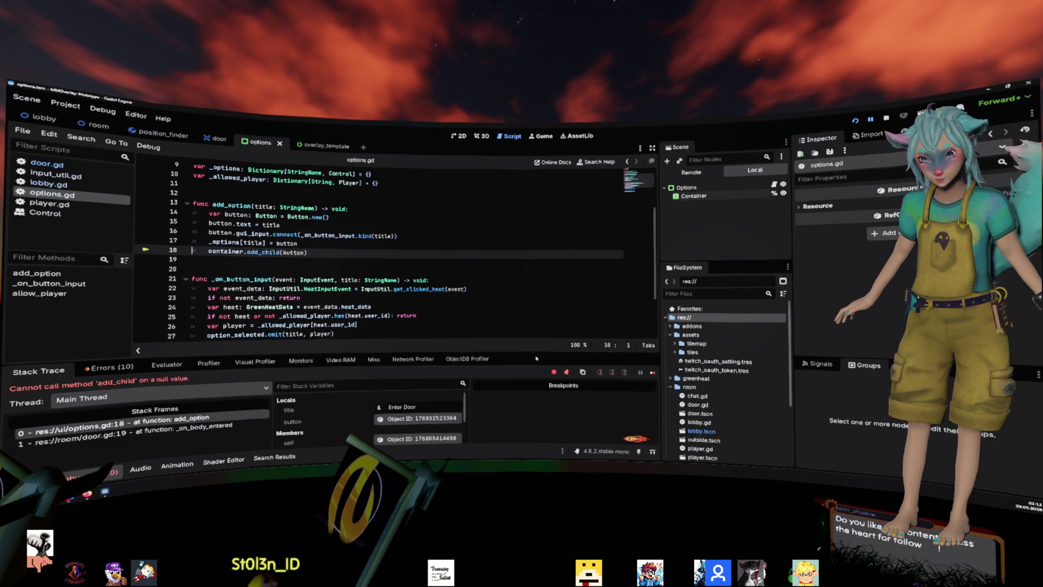
double_click(227, 251)
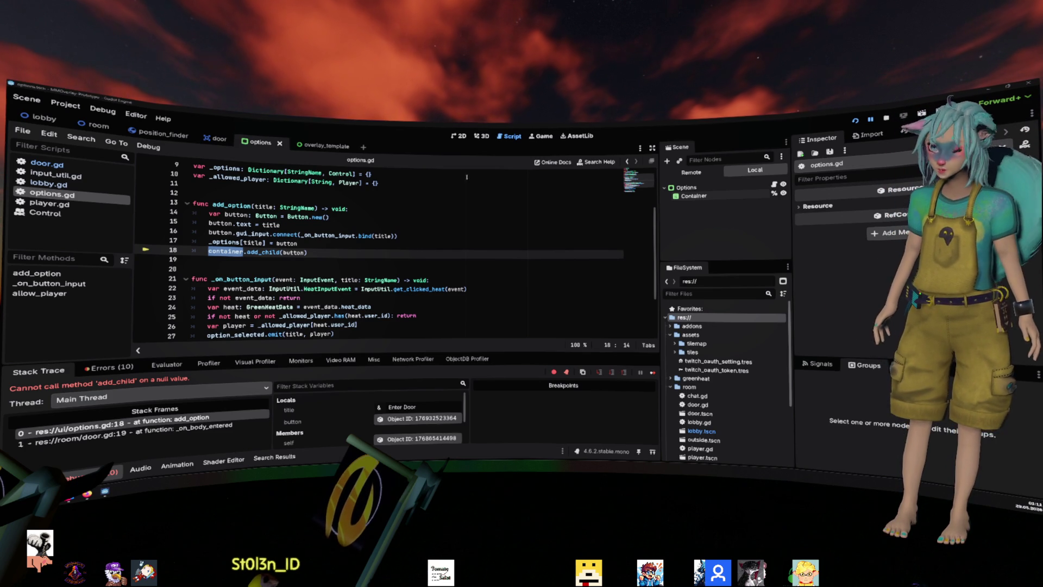
- Browse lobby.gd, input_util.gd and door.gd while the debugger stays halted
click(197, 192)
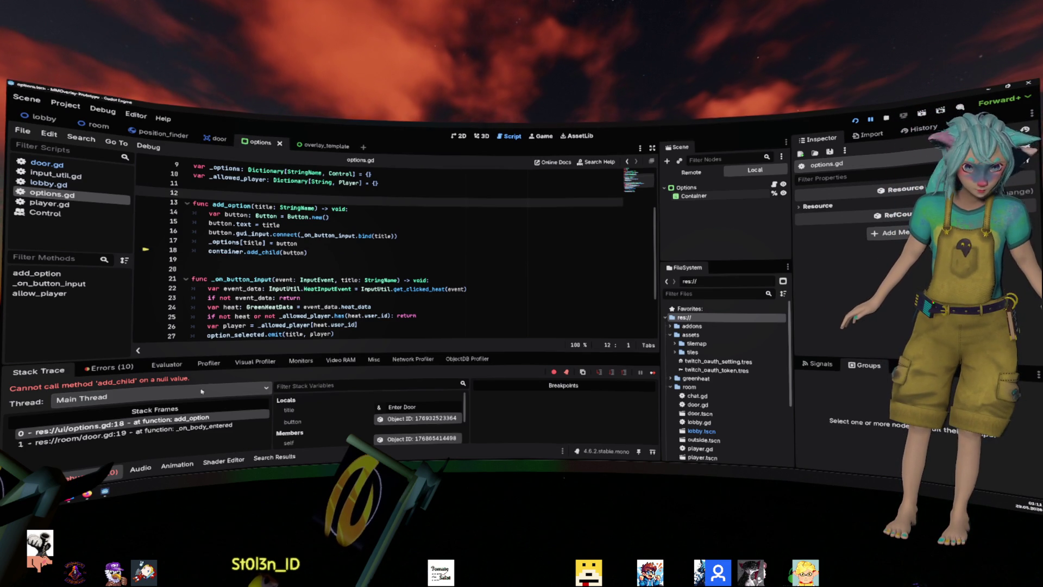
click(66, 185)
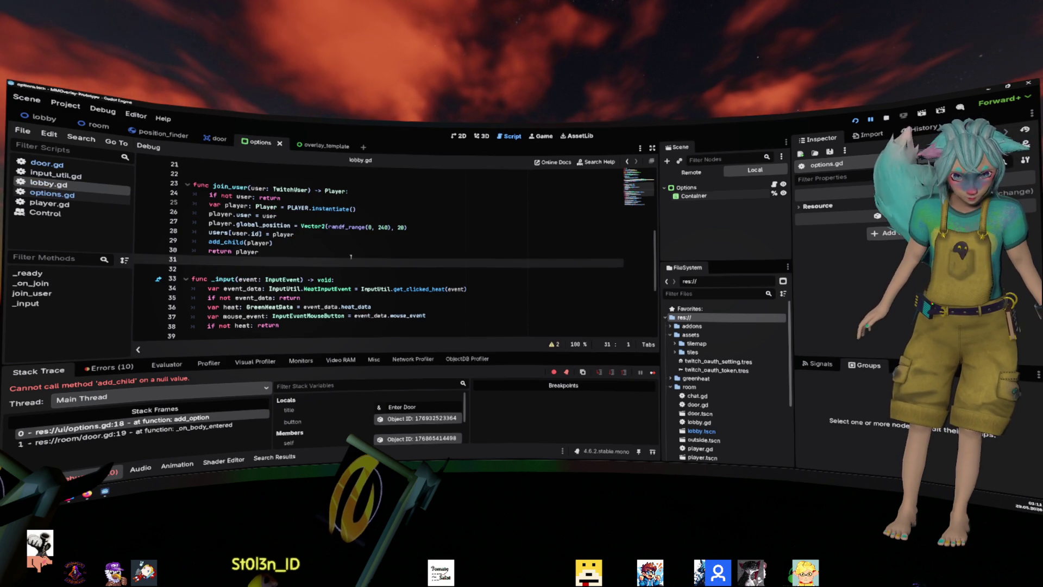
click(76, 175)
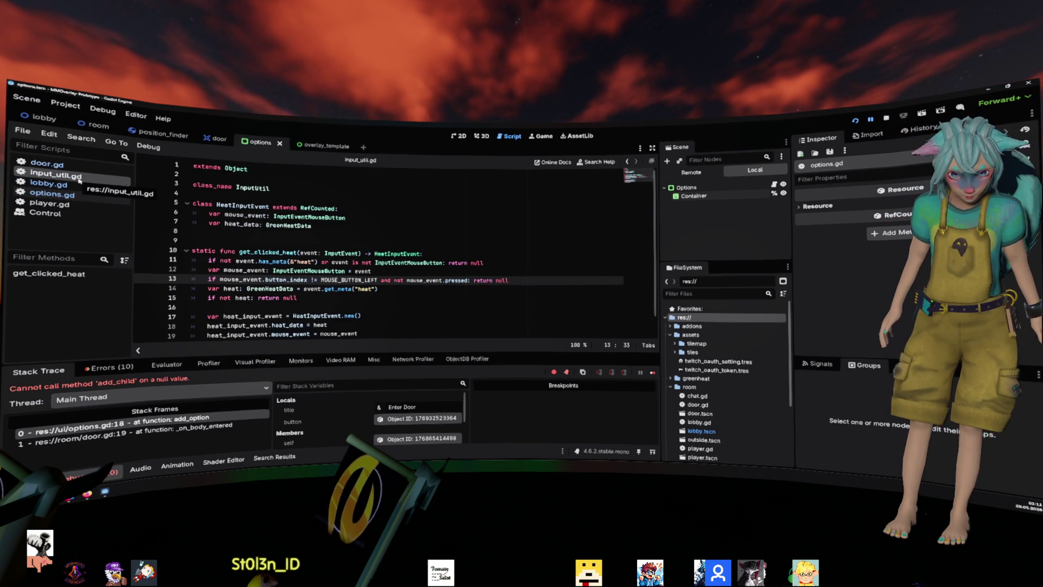
click(78, 165)
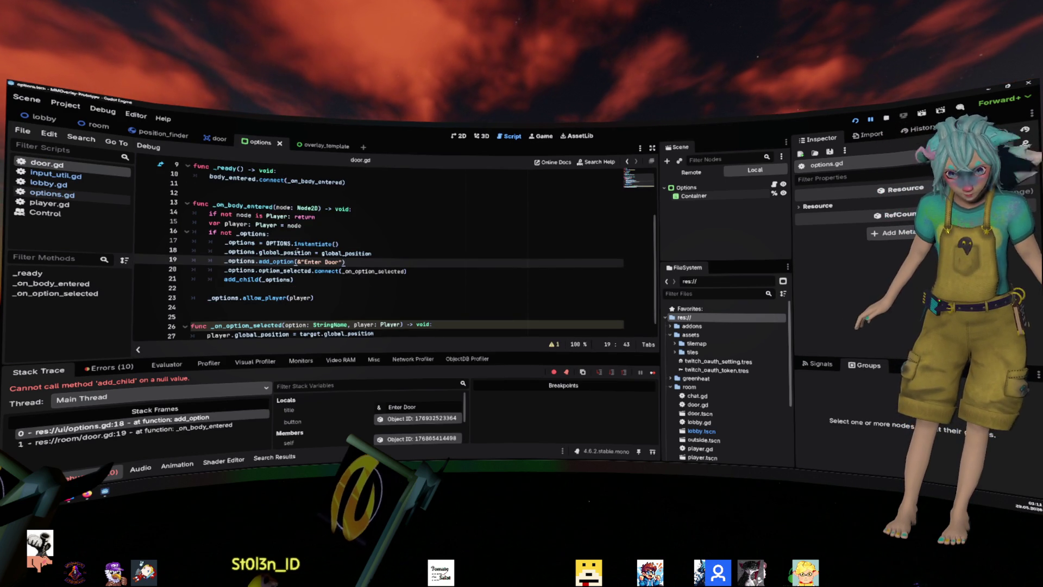
- Move add_child(_options) above the Enter Door add_option call in door.gd and run the game
scroll(249, 210, down, 1)
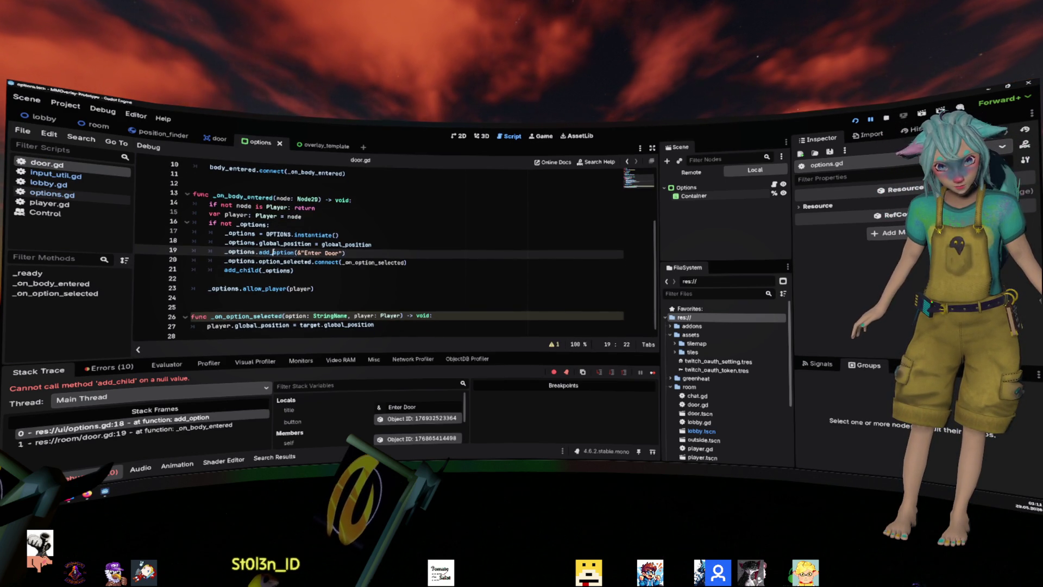
click(158, 253)
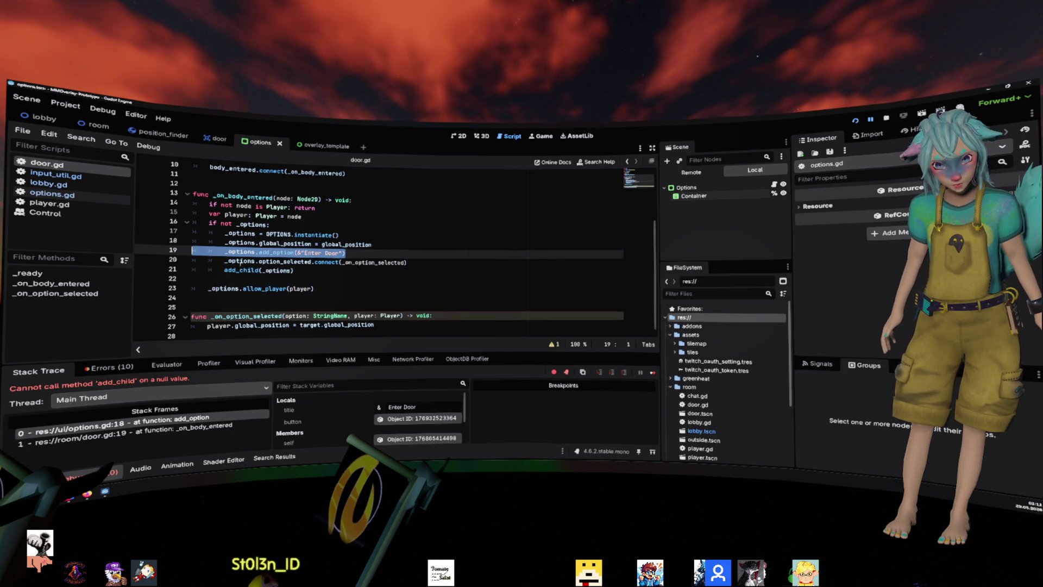
double_click(241, 270)
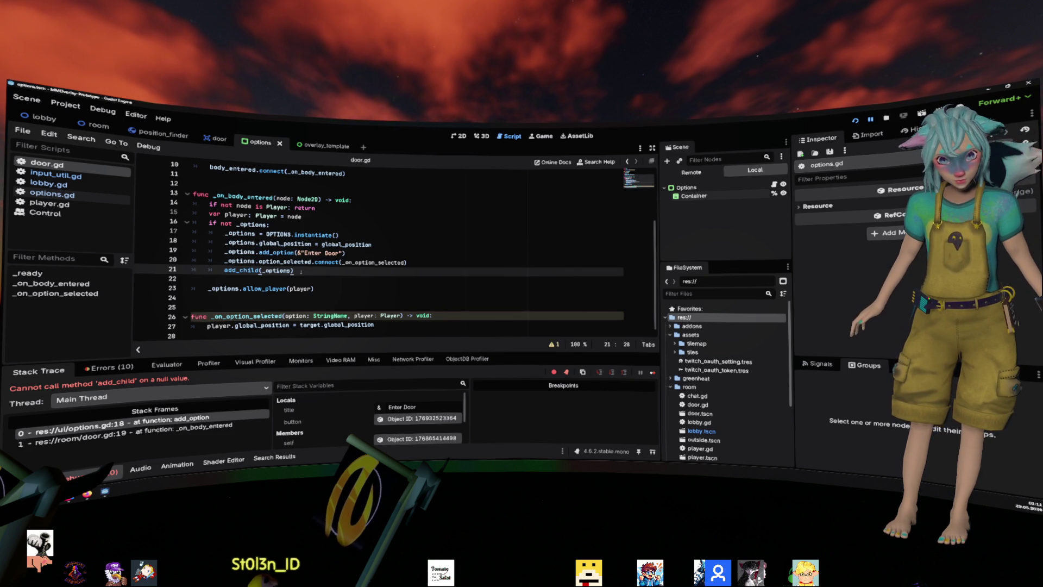
key(ctrl+x)
key(Up)
key(Up)
key(ctrl+shift+Return)
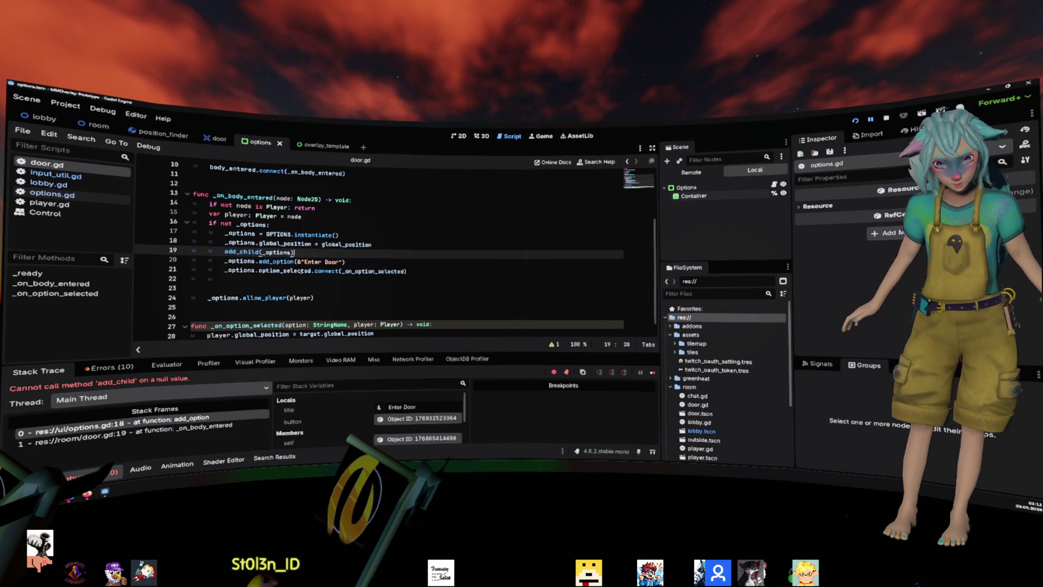
key(ctrl+v)
key(ctrl+z)
key(ctrl+z)
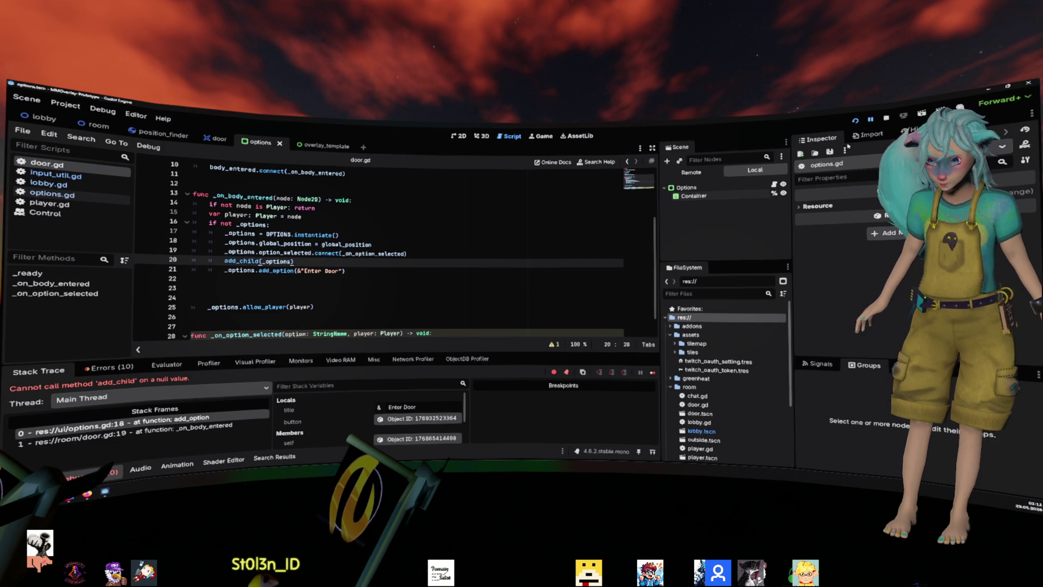
key(F5)
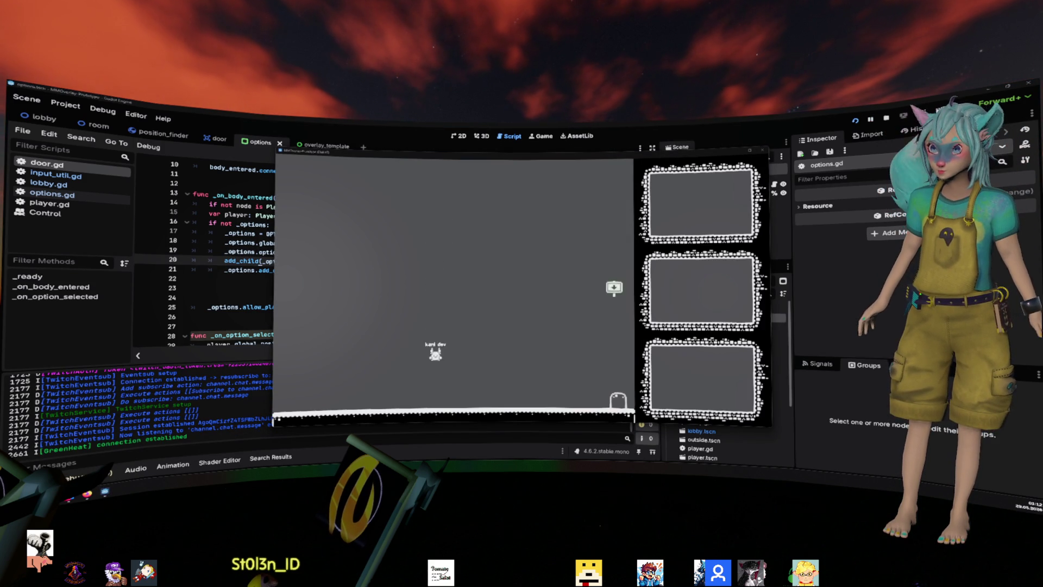
- Walk the player to the door and inspect Door > Options in the Remote scene tree
key(Right)
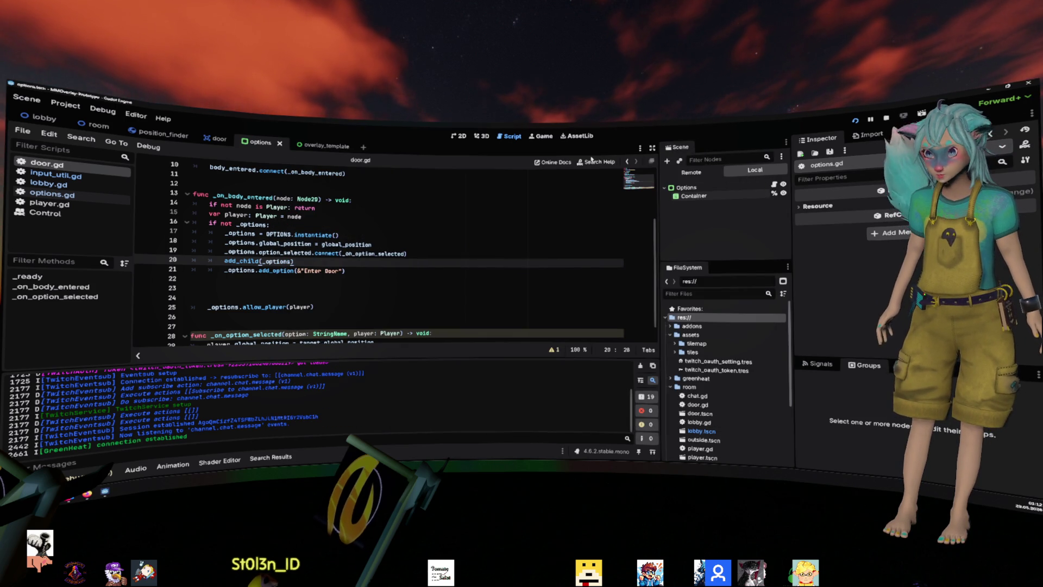
click(704, 172)
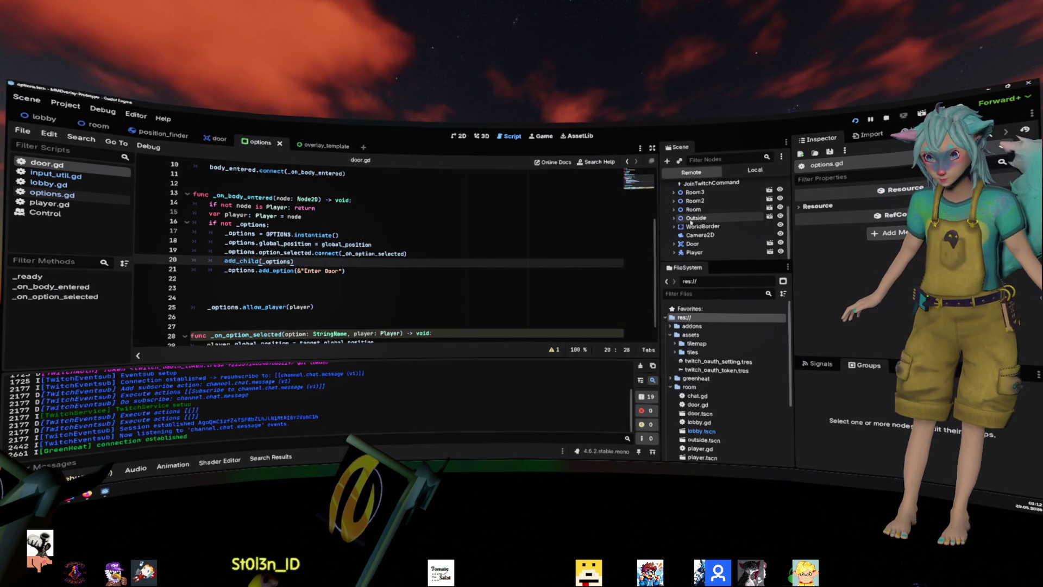
click(674, 243)
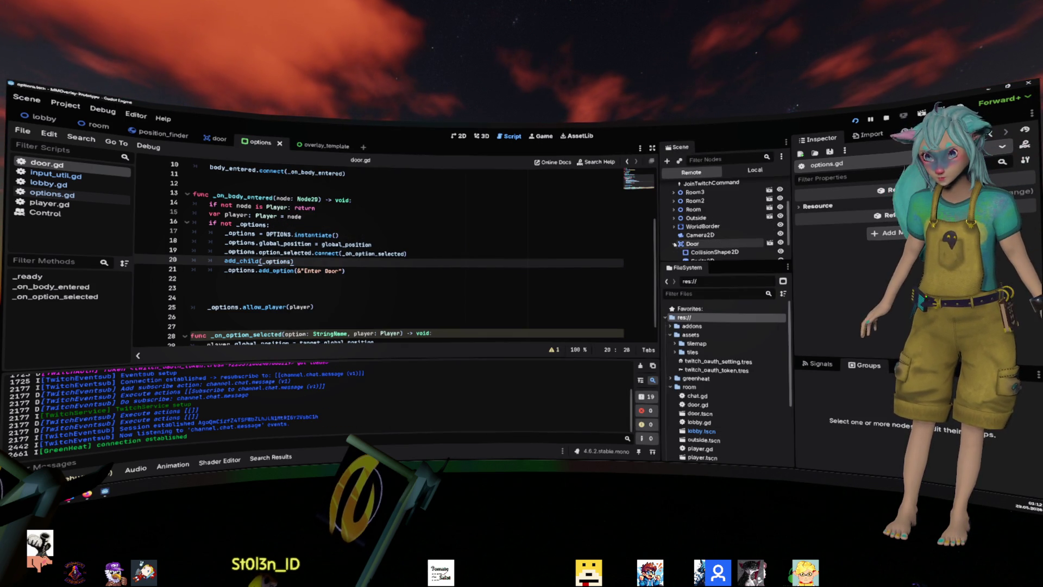
click(700, 243)
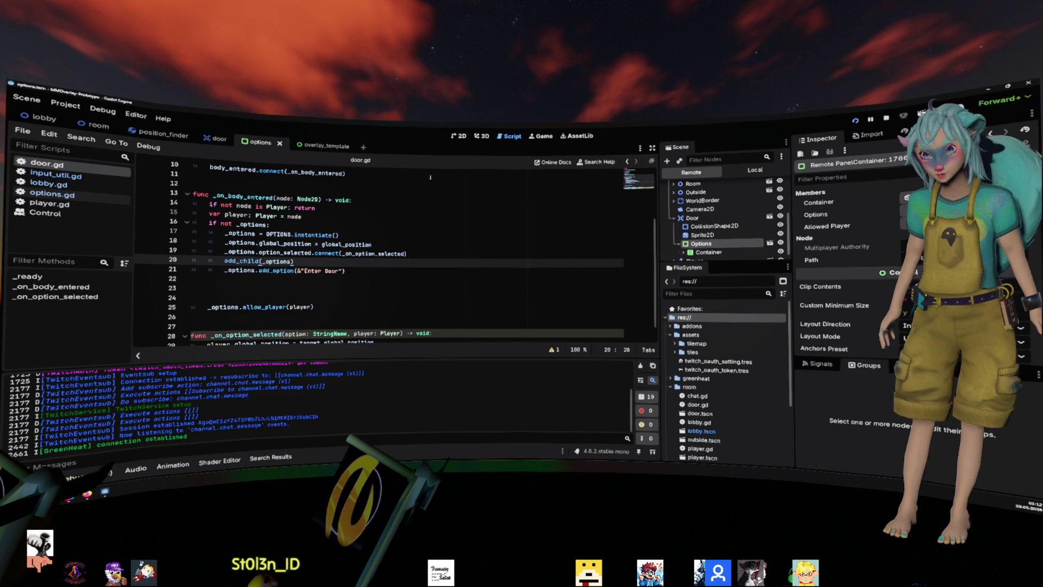
- View the running game in the Game tab with 2D picking enabled, then stop it
click(541, 136)
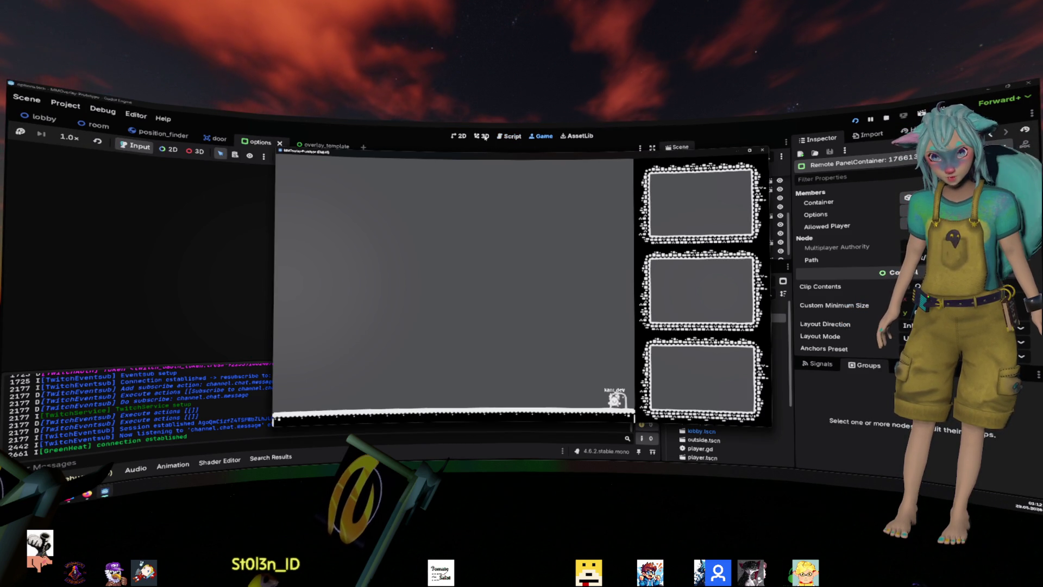
click(166, 152)
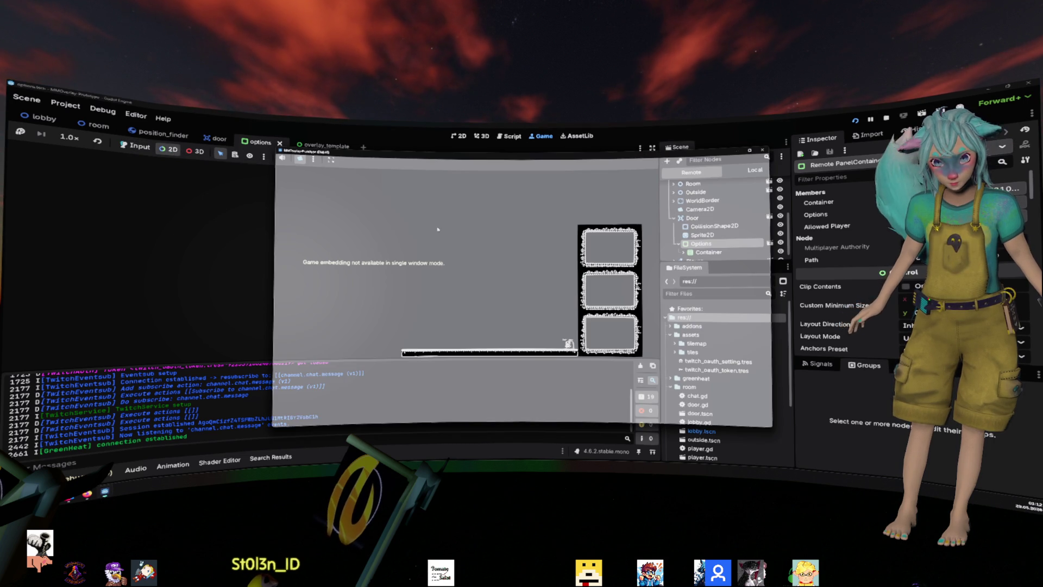
click(504, 273)
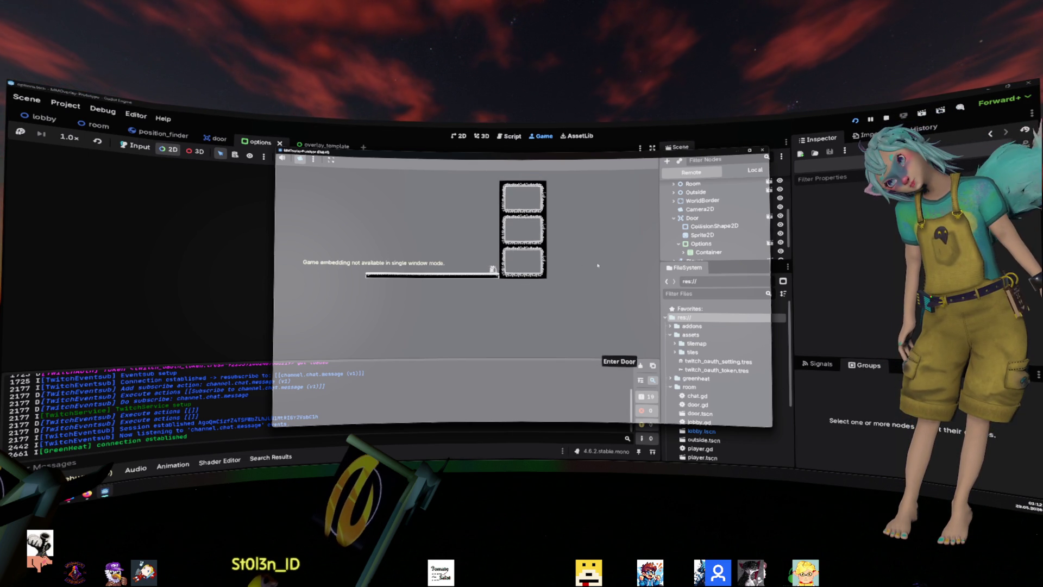
click(763, 150)
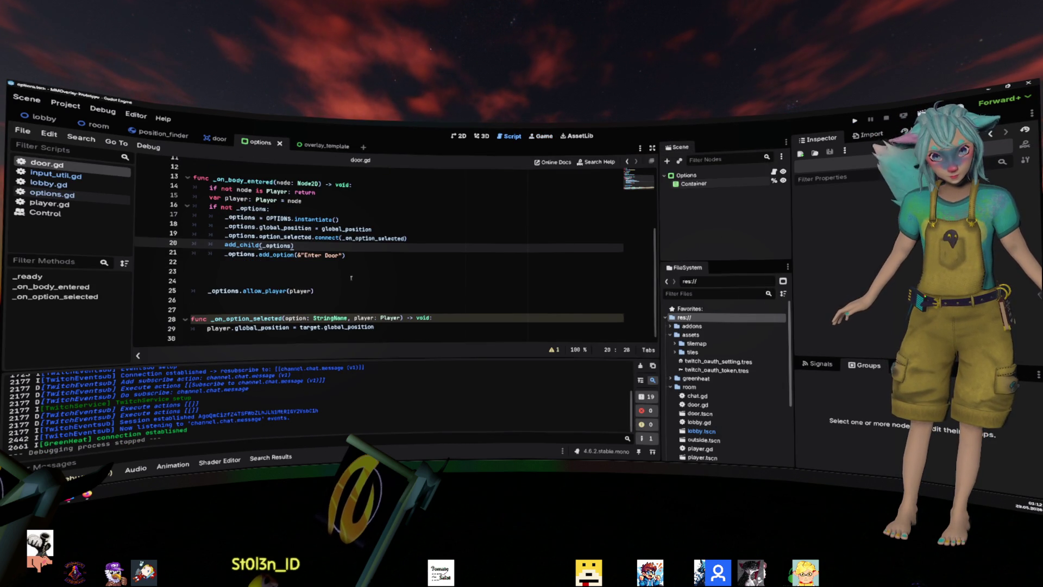
- Position the options popup at global_position / 4 in door.gd, then test-run and stop the game
click(401, 230)
text(/)
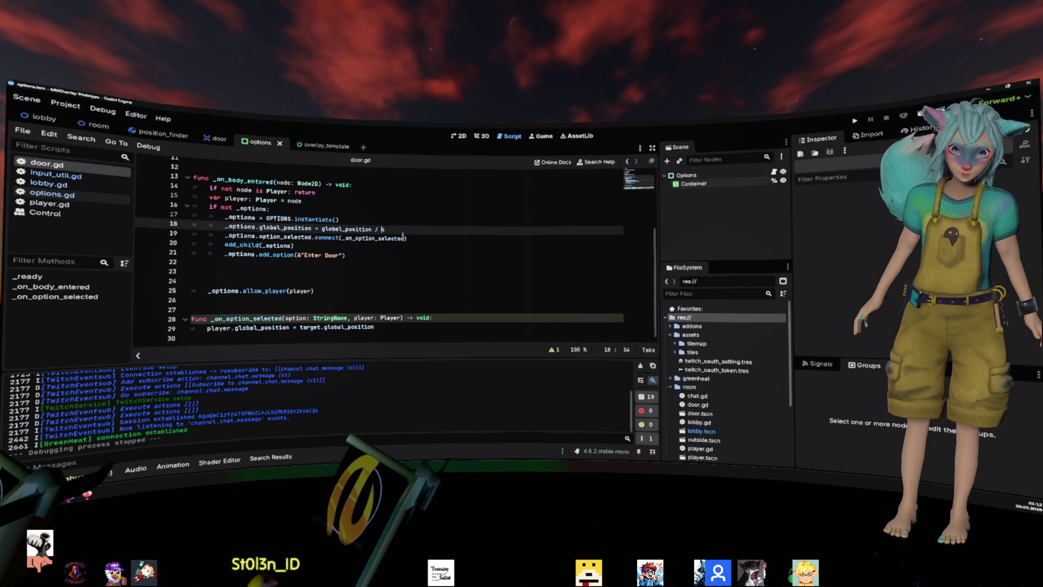
key(Up)
key(Up)
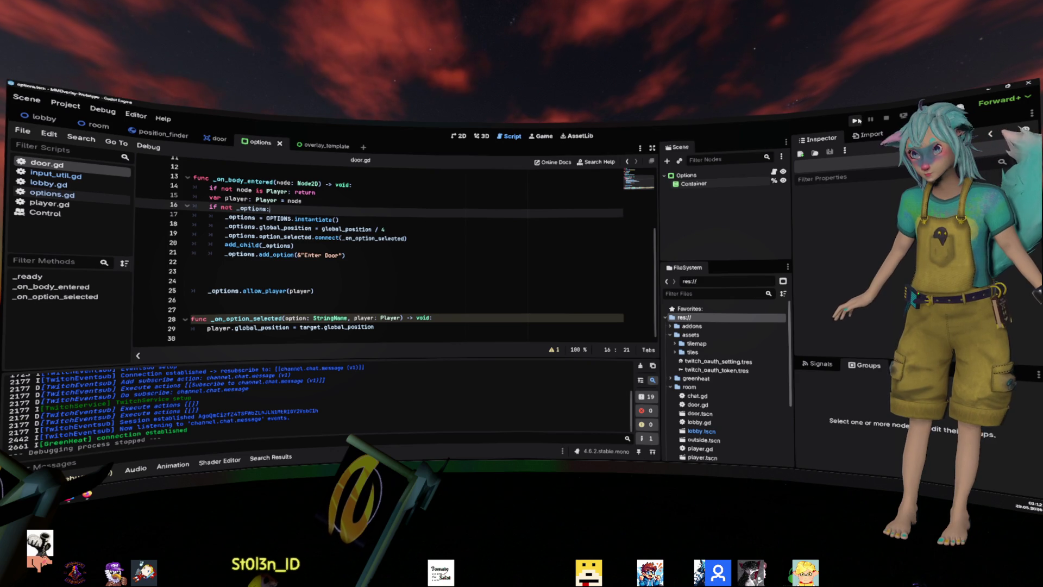
key(F5)
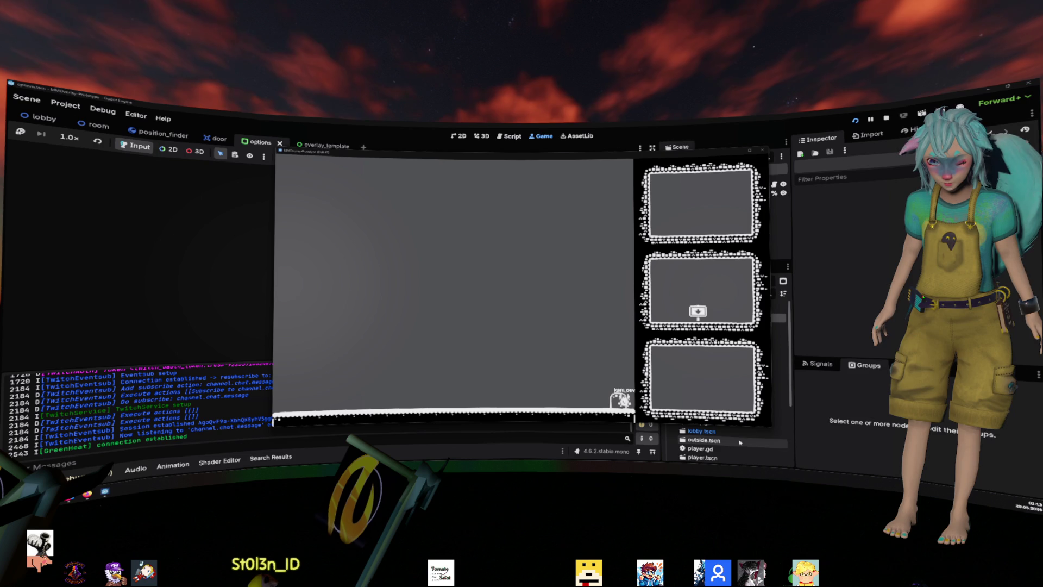
key(F8)
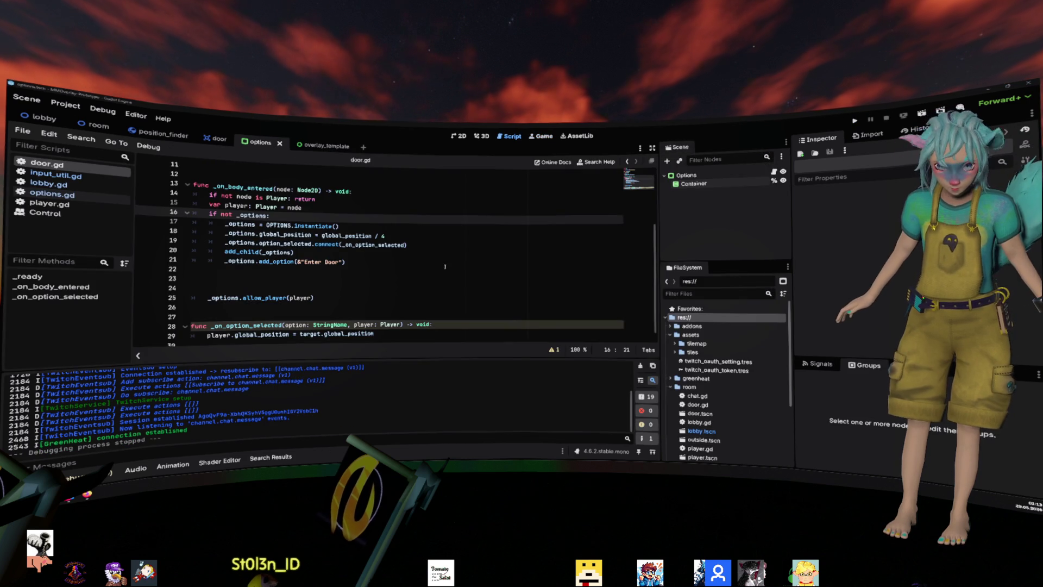
- Try adding a line after the instantiate call in door.gd, then remove it again
click(445, 267)
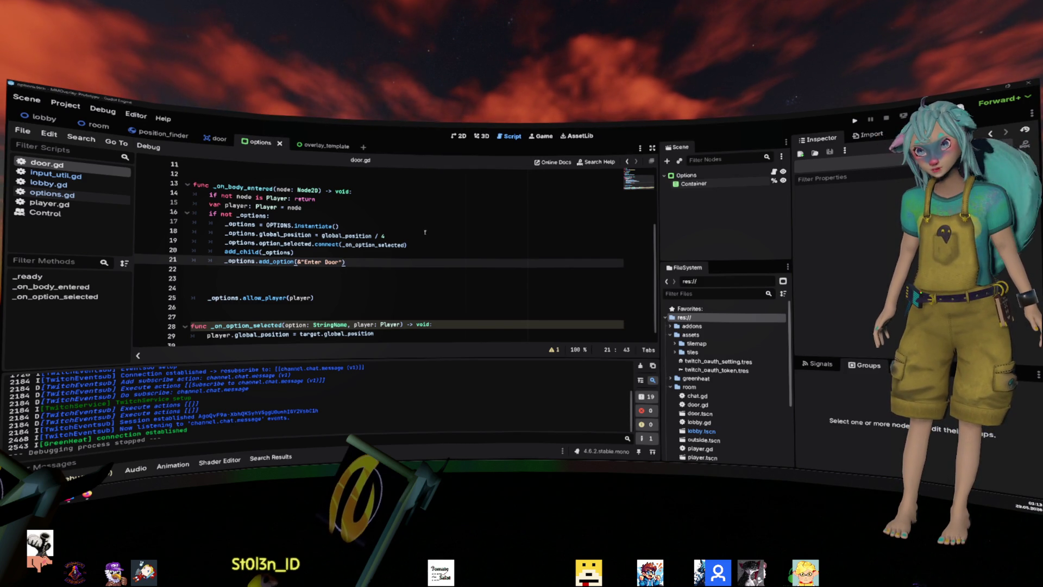
click(393, 226)
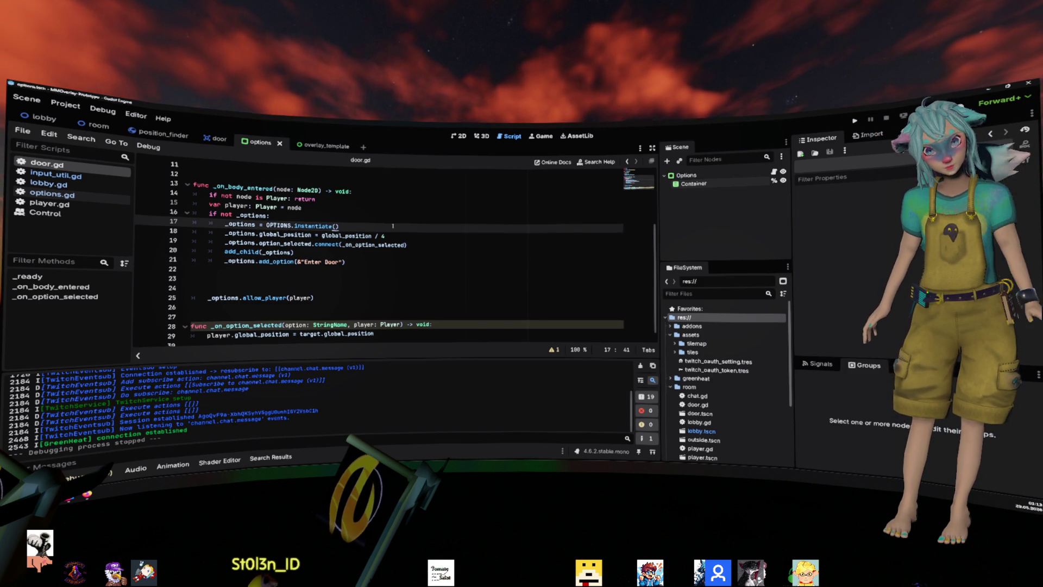
key(Return)
text(get_)
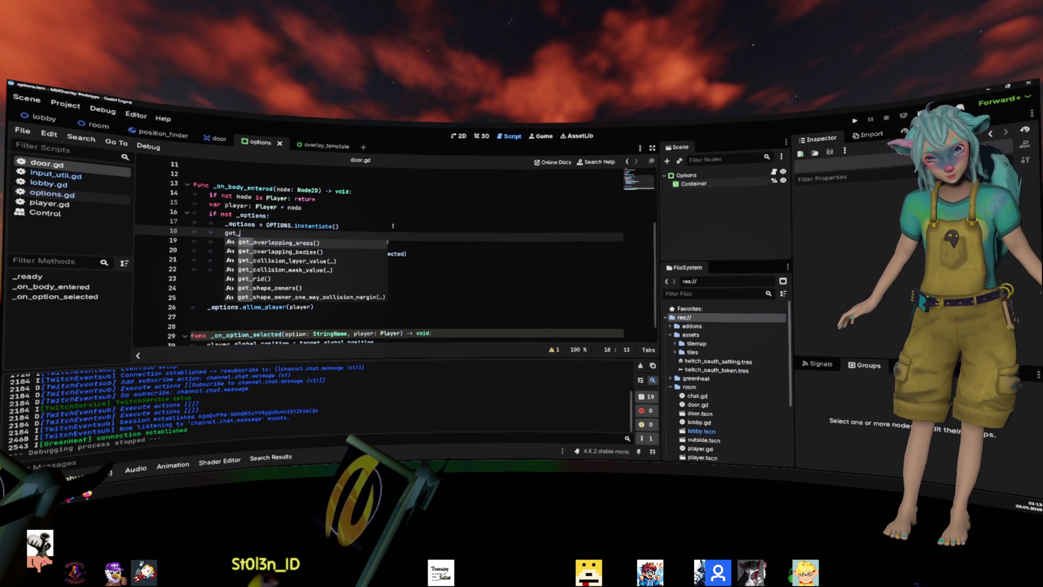
key(BackSpace)
key(BackSpace)
key(BackSpace)
key(Down)
- Replace global_position / 4 with Vector2(10, 10) and run the game
key(End)
key(ctrl+shift+Left)
key(ctrl+shift+Left)
key(ctrl+shift+Left)
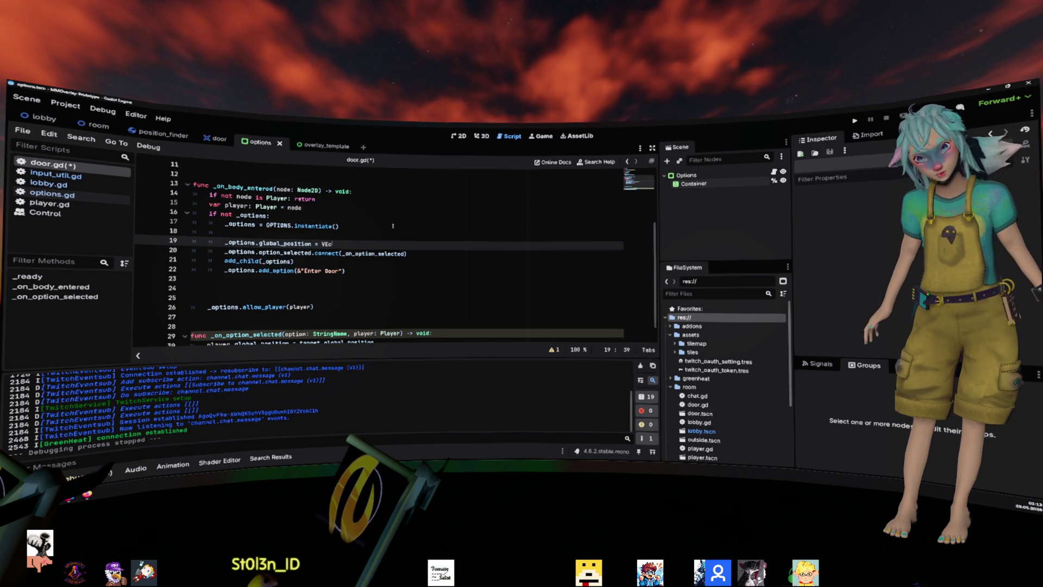
text(tor2)
key(Return)
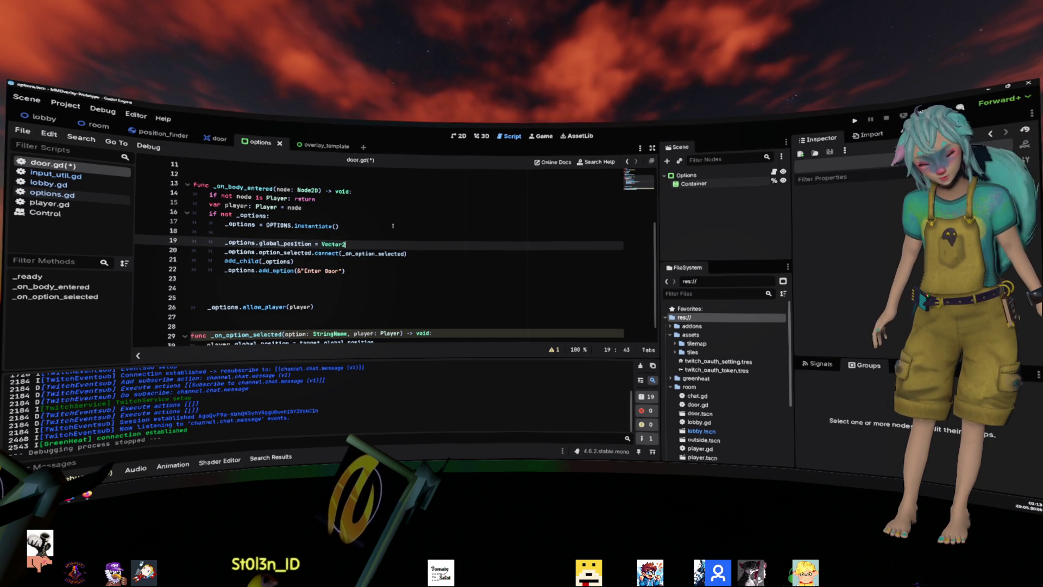
text((10, 10)
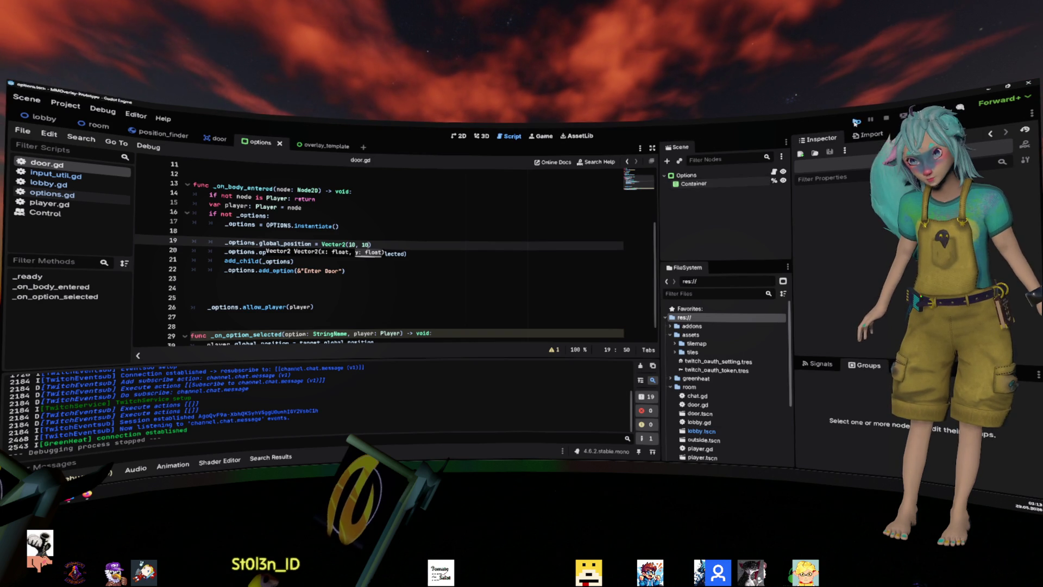
key(F5)
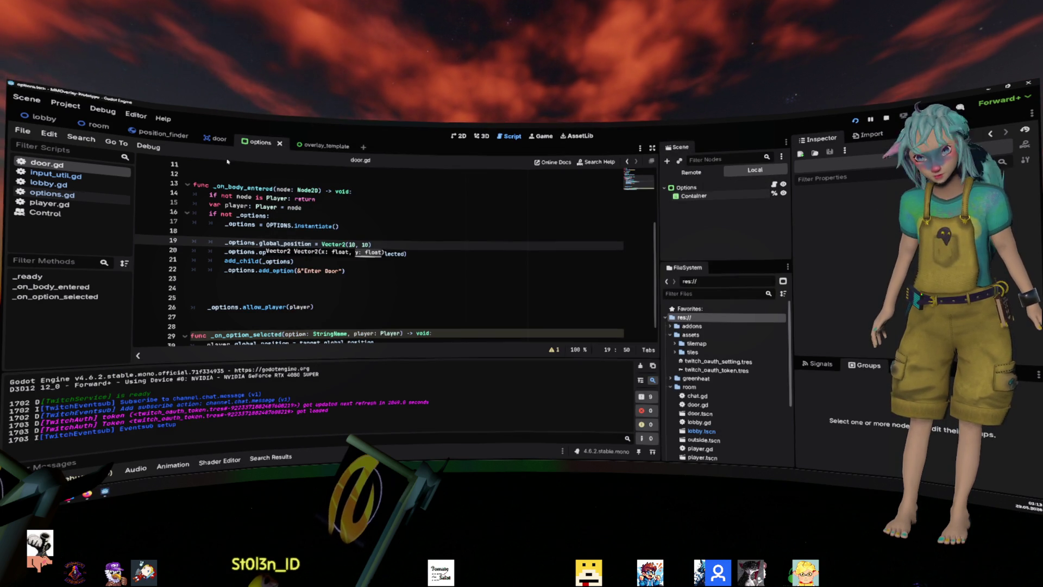
- Open player.tscn from the FileSystem dock
click(208, 141)
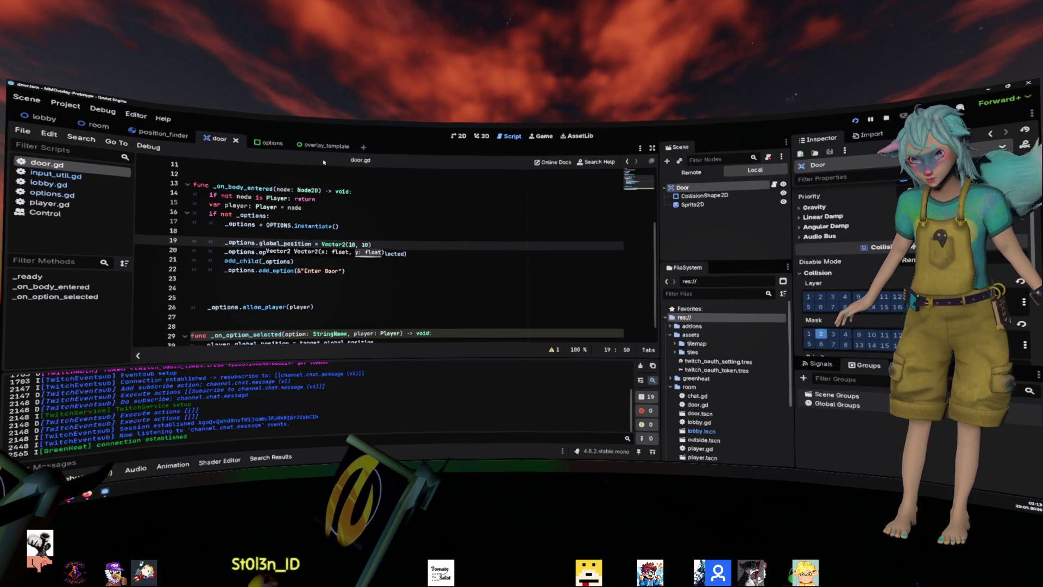
scroll(713, 374, down, 5)
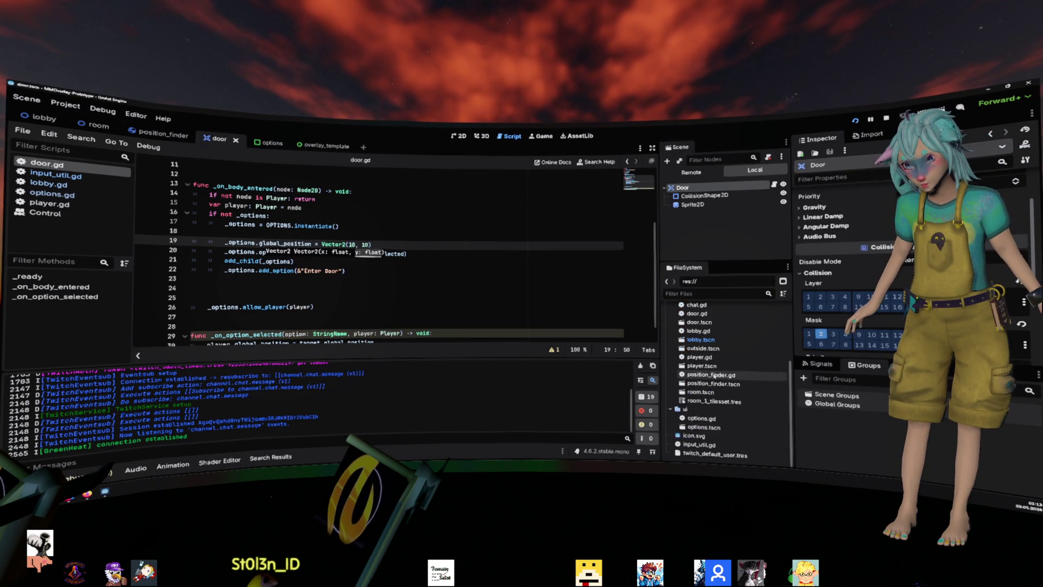
scroll(713, 375, up, 3)
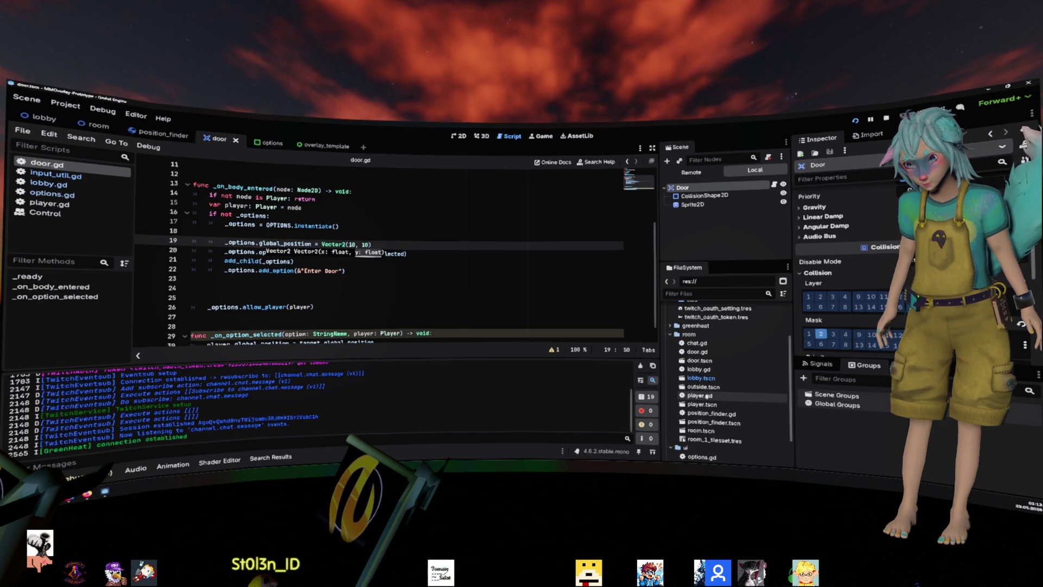
double_click(700, 404)
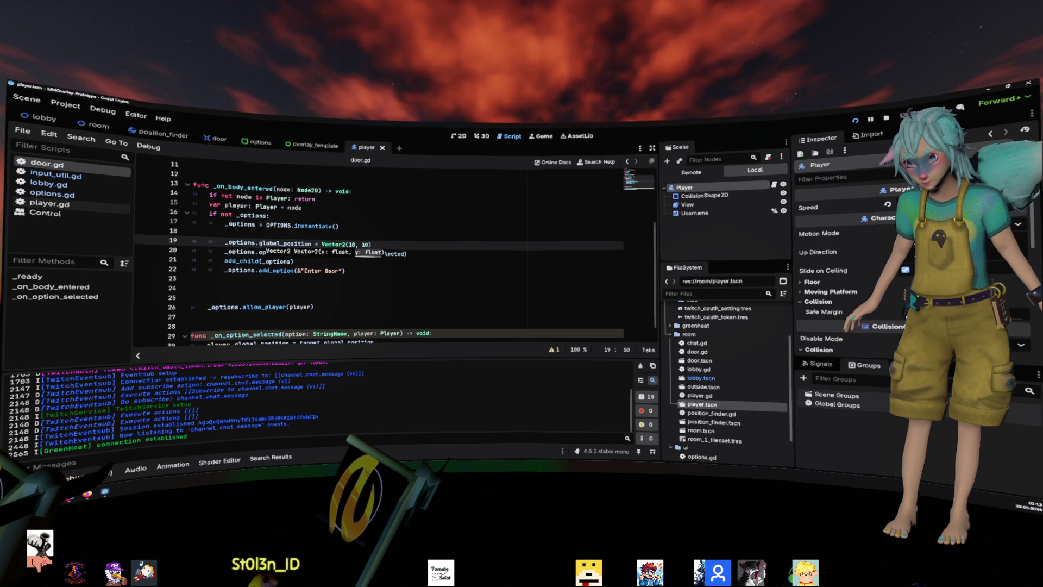
- Run the game twice to check the Enter Door popup, stopping each run
key(F5)
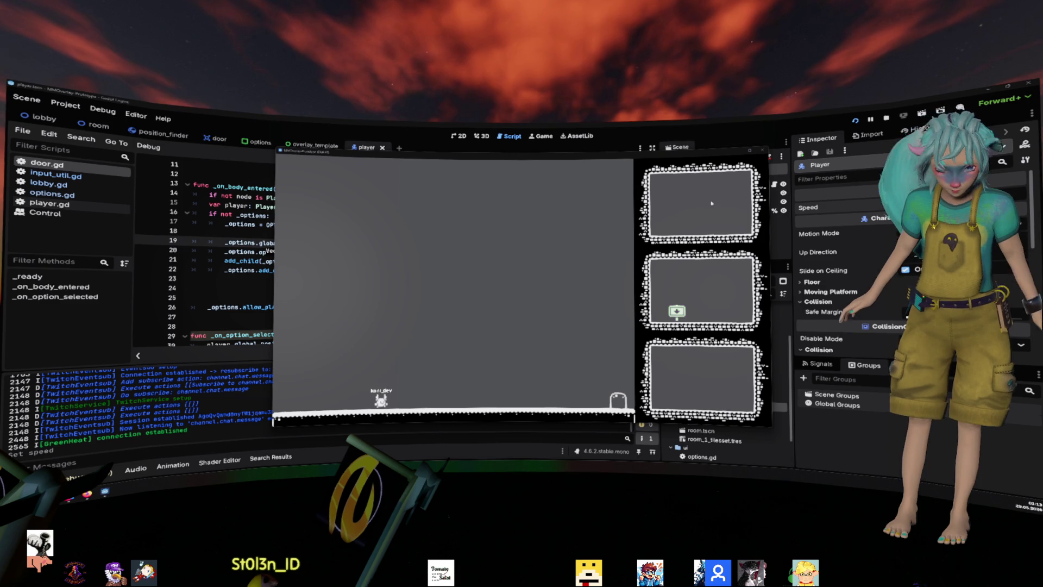
key(F8)
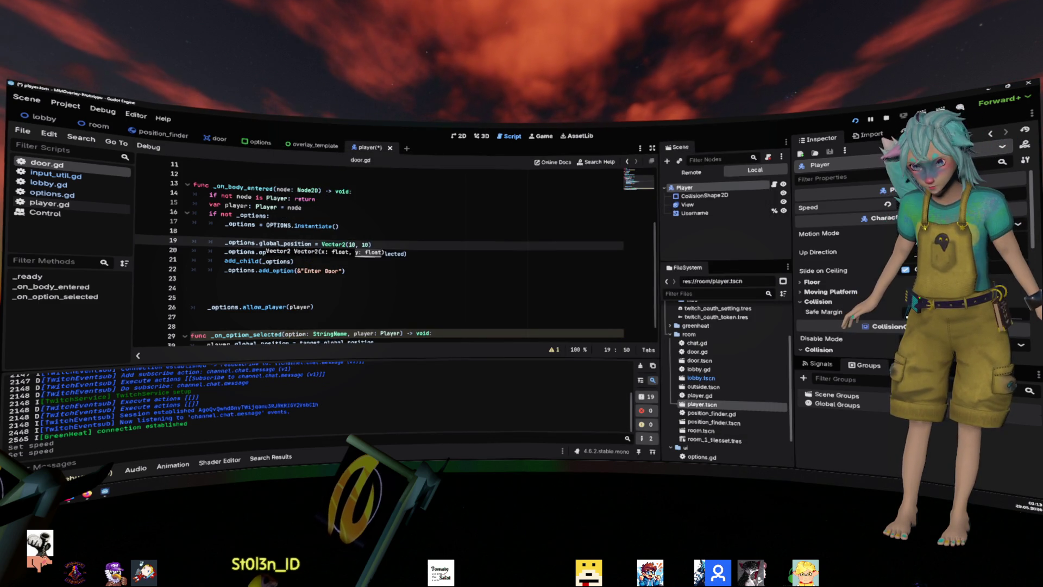
key(F5)
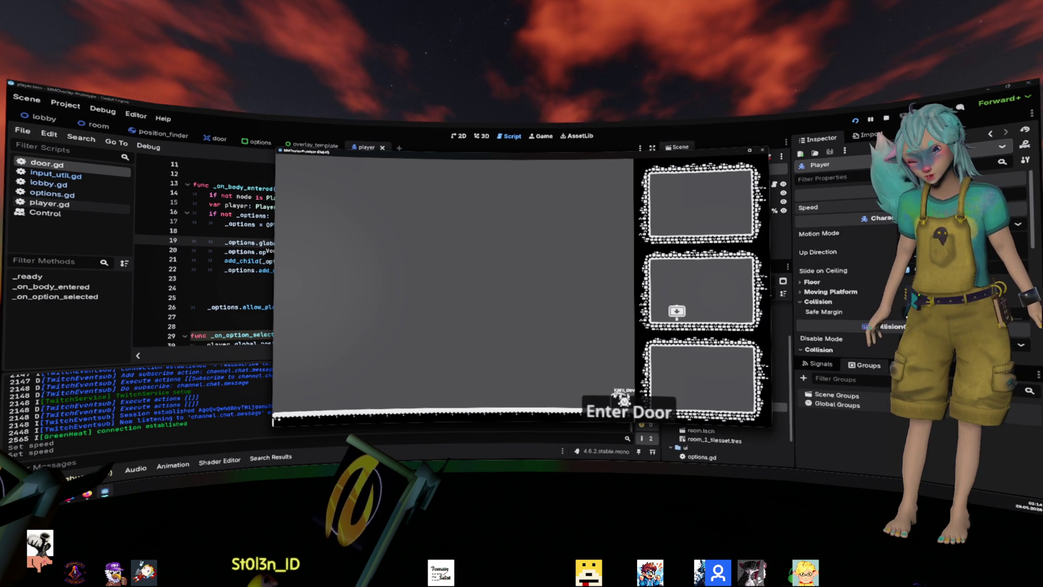
key(F8)
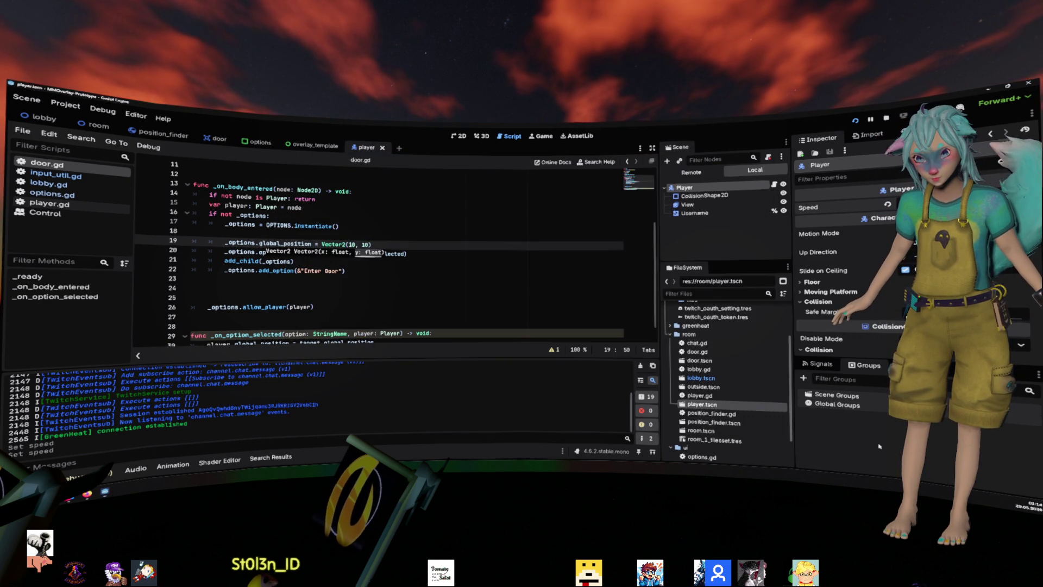
- Tidy the blank lines around the connect call in door.gd
click(389, 264)
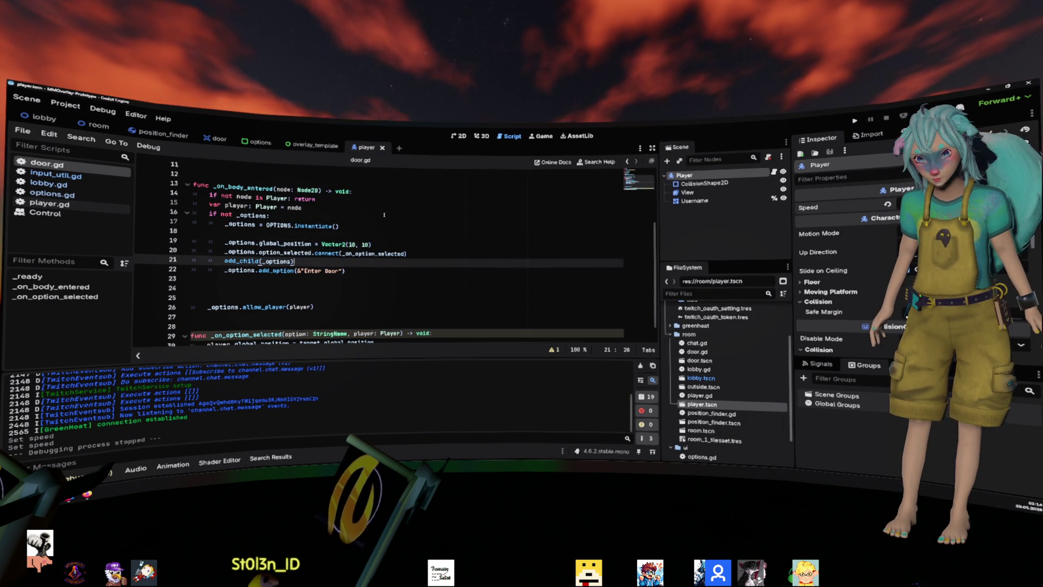
click(392, 243)
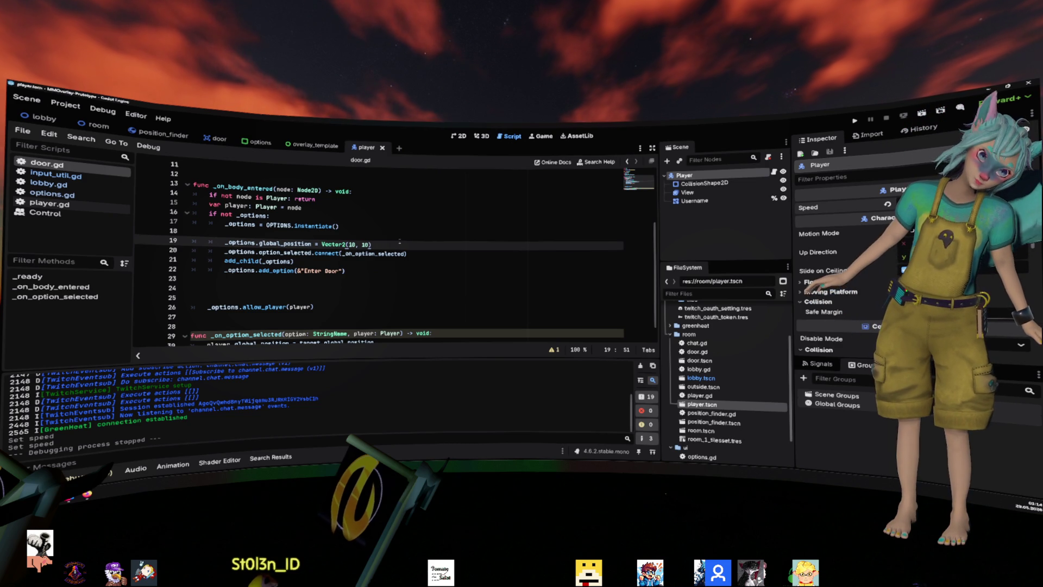
key(Up)
key(BackSpace)
key(BackSpace)
key(BackSpace)
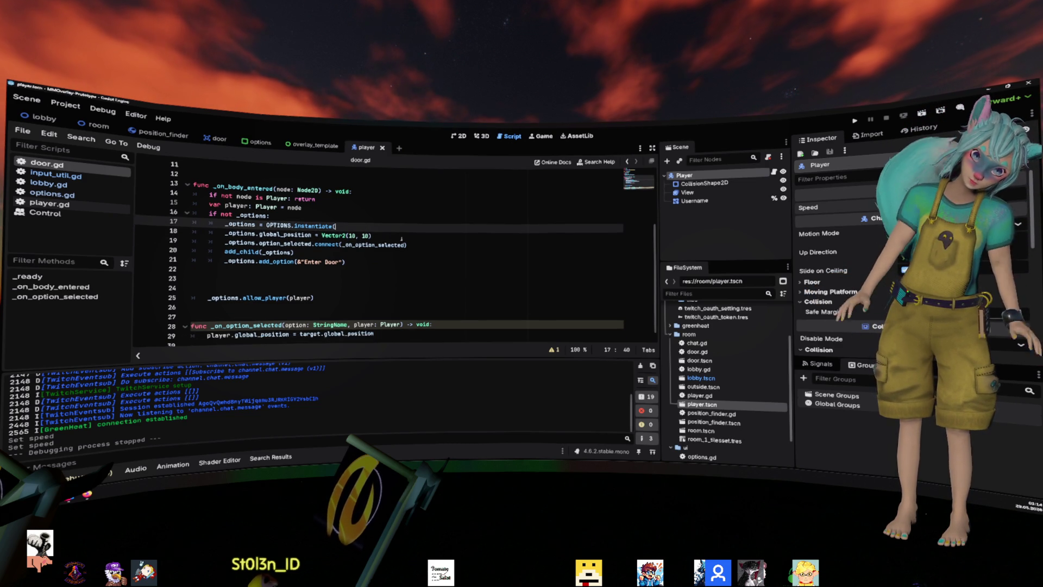
text(())
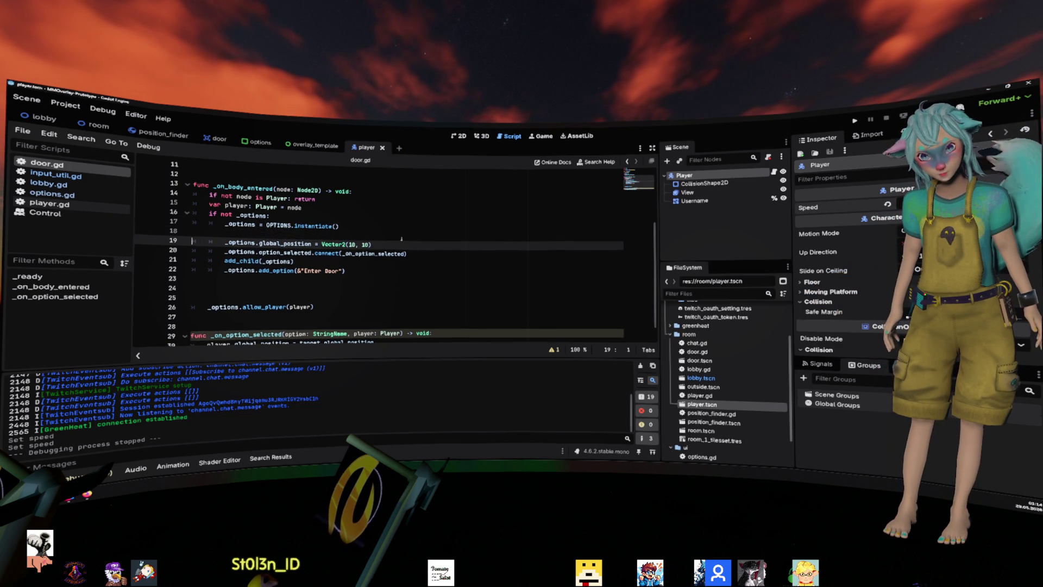
key(Down)
key(Down)
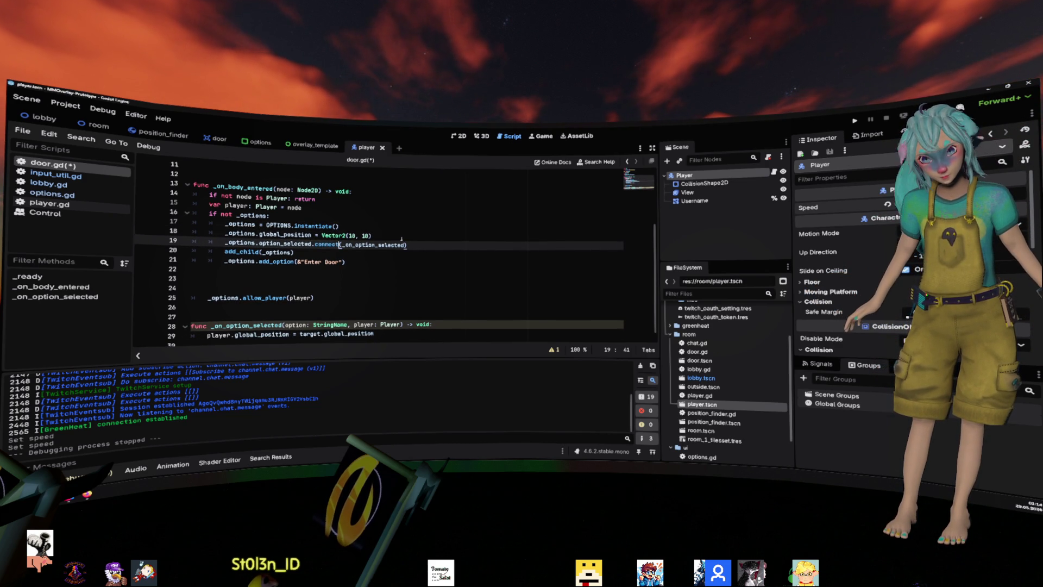
key(End)
key(Return)
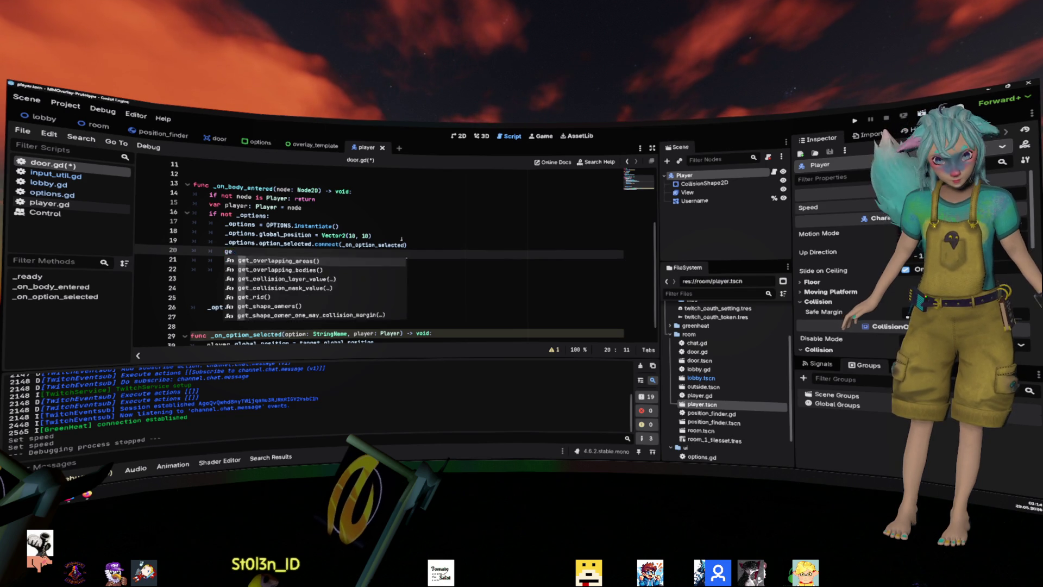
key(BackSpace)
key(Down)
key(Home)
- Use get_tree().root.add_child(_options), set _options.global_position to global_position, save and run
text(get_tree)
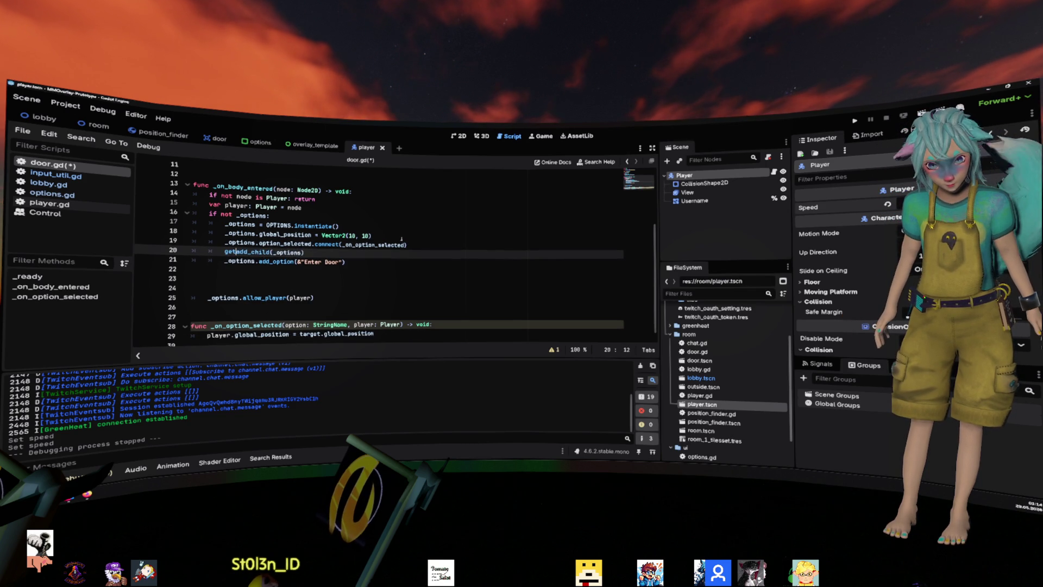
key(Return)
text(.r)
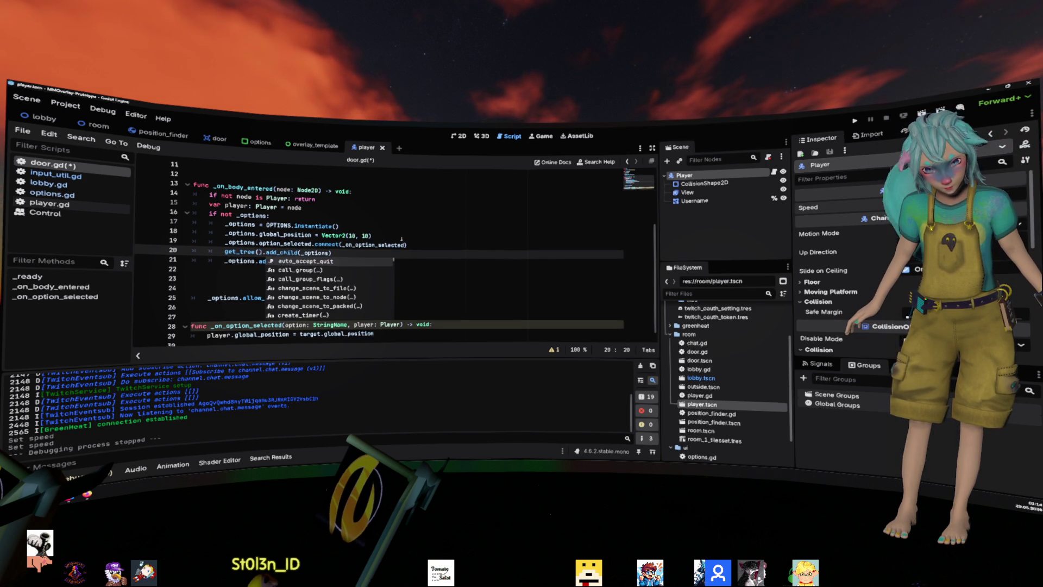
text(oot.)
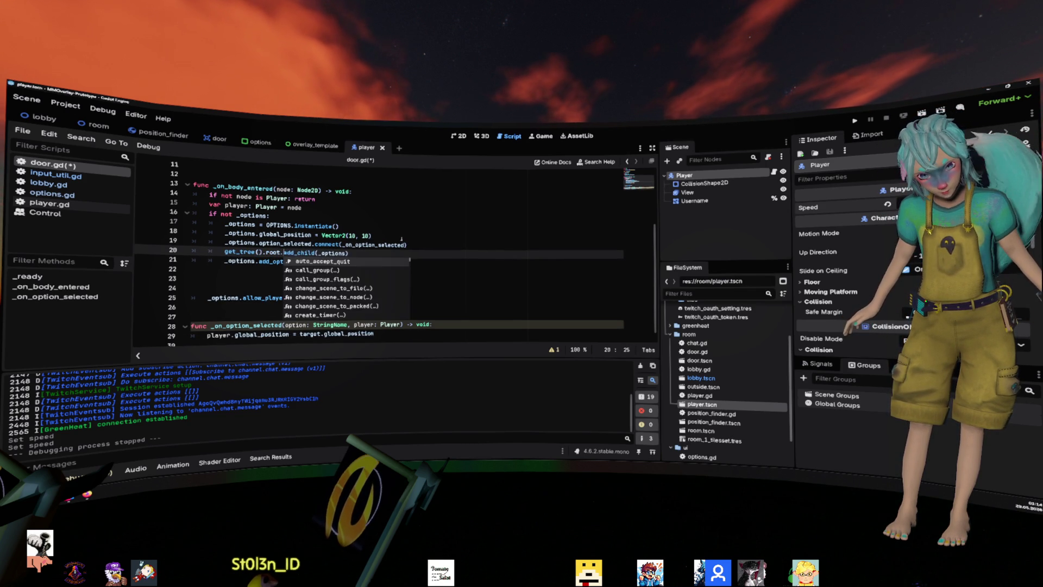
key(Up)
key(Up)
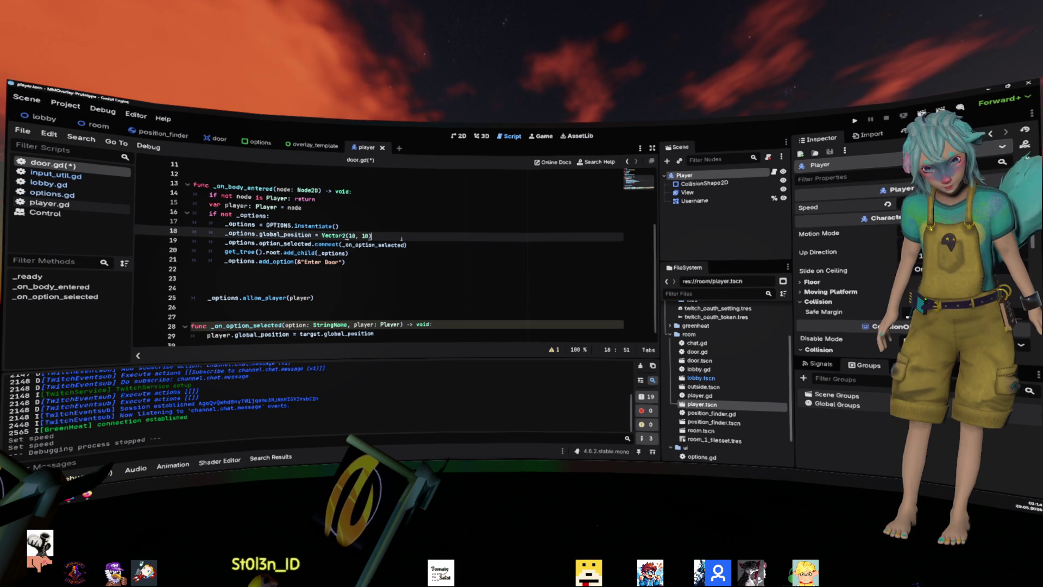
text(obal_position)
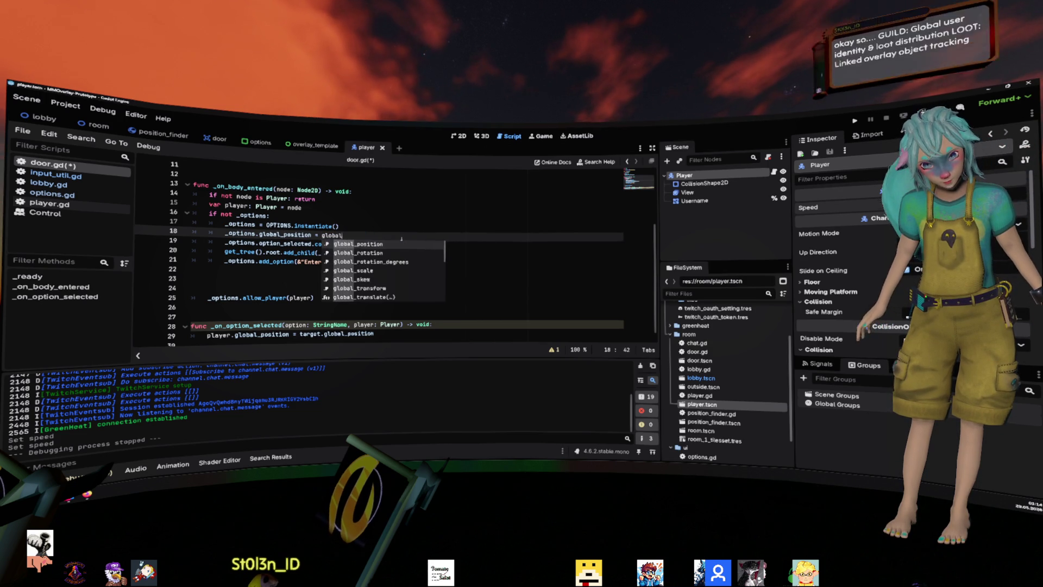
key(ctrl+s)
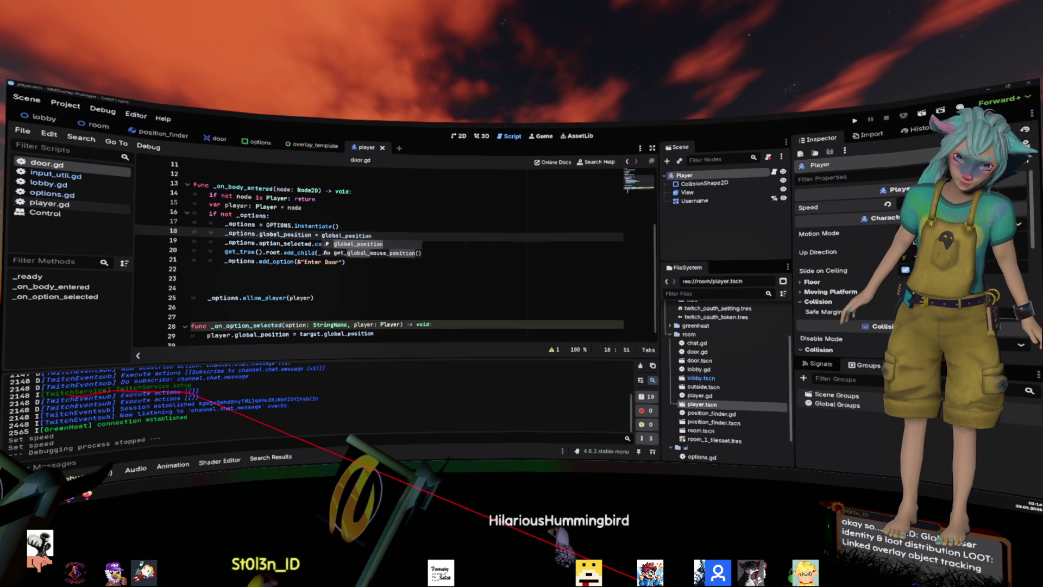
key(F5)
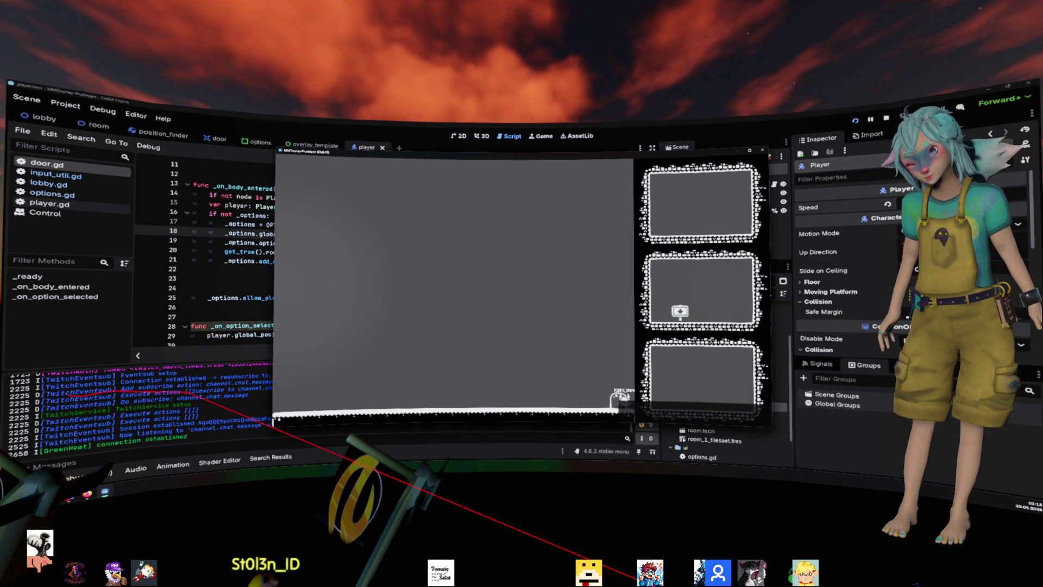
click(762, 150)
click(432, 248)
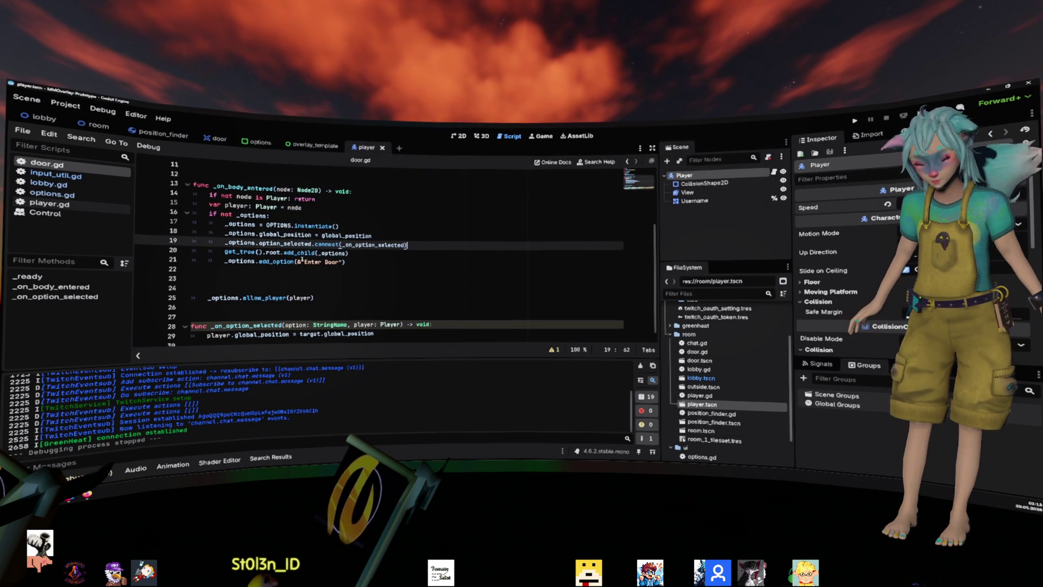
mouse_move(306, 254)
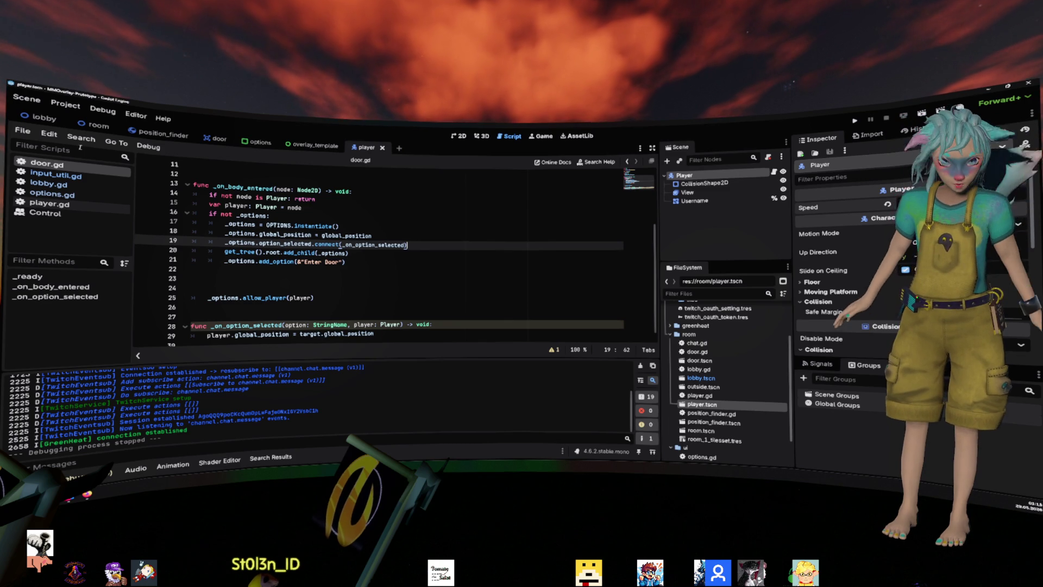
- Set the window Stretch Scale to 1.0 under Project Settings > Display > Window
click(65, 103)
click(90, 117)
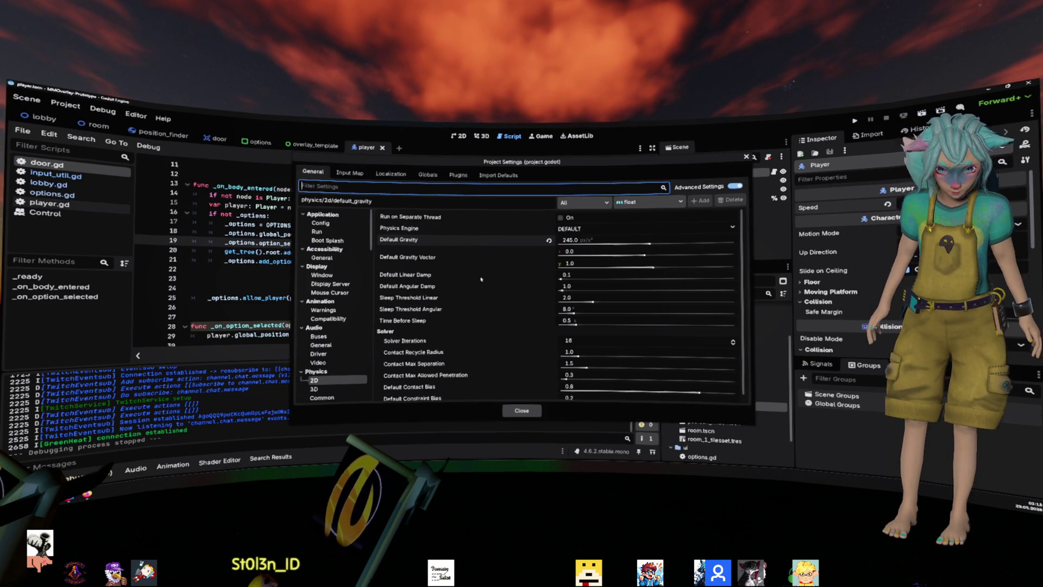
scroll(500, 275, down, 1)
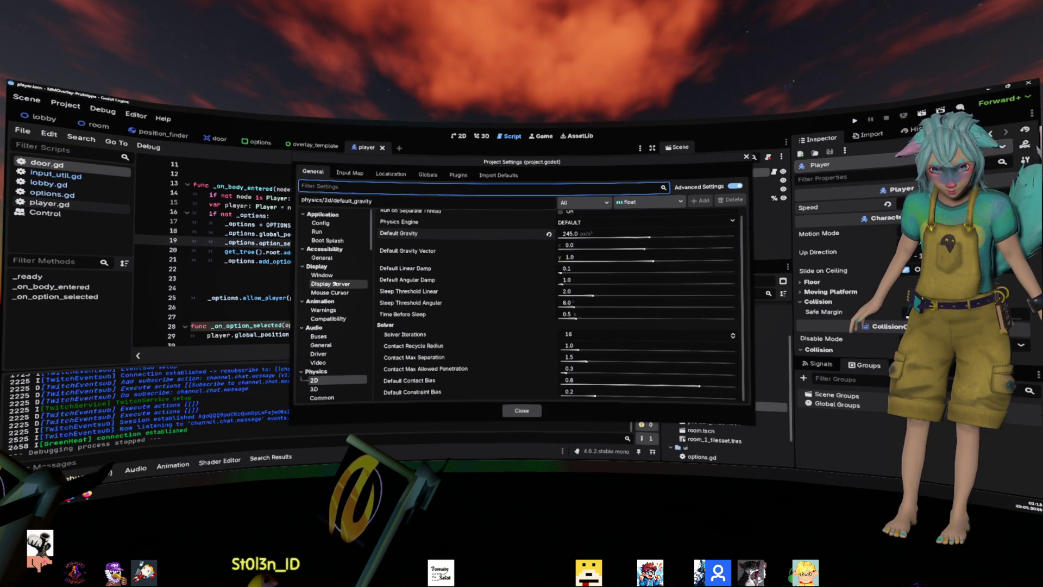
click(326, 258)
click(337, 276)
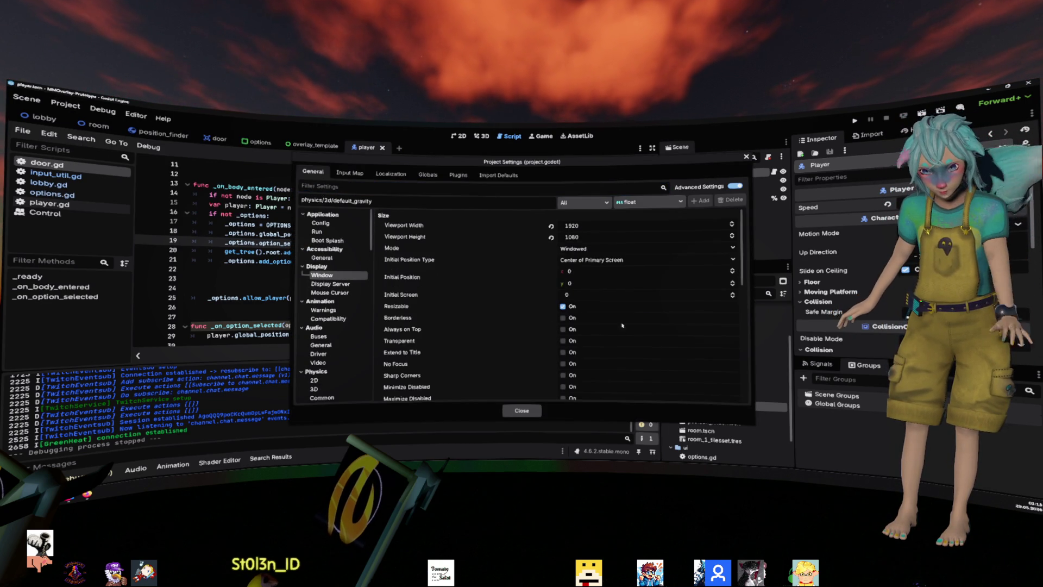
scroll(622, 325, down, 10)
click(601, 246)
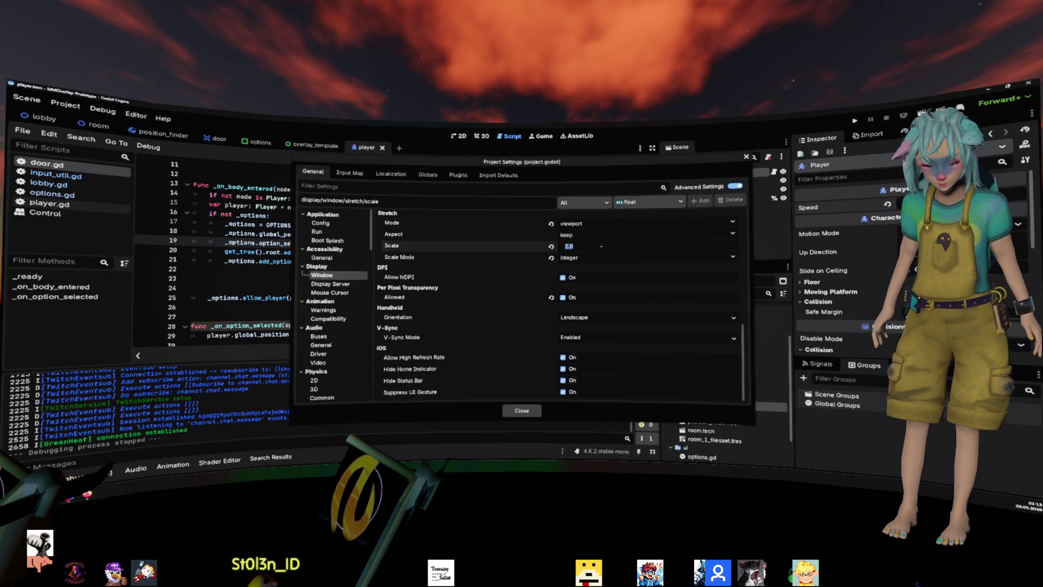
text(1)
key(Return)
- Close Project Settings unchanged otherwise, save, test-run the game, then stop it
click(587, 224)
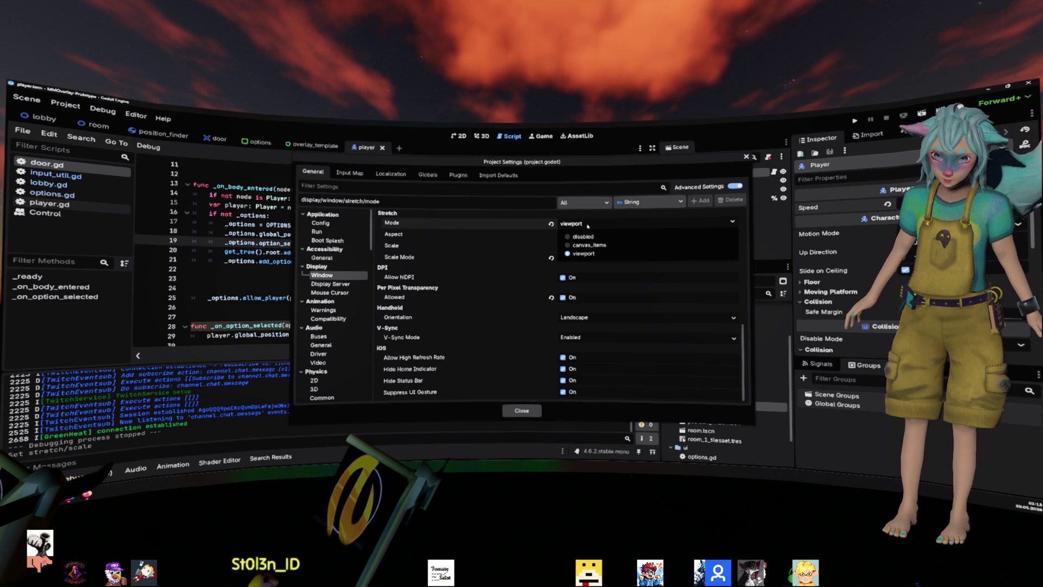
click(582, 253)
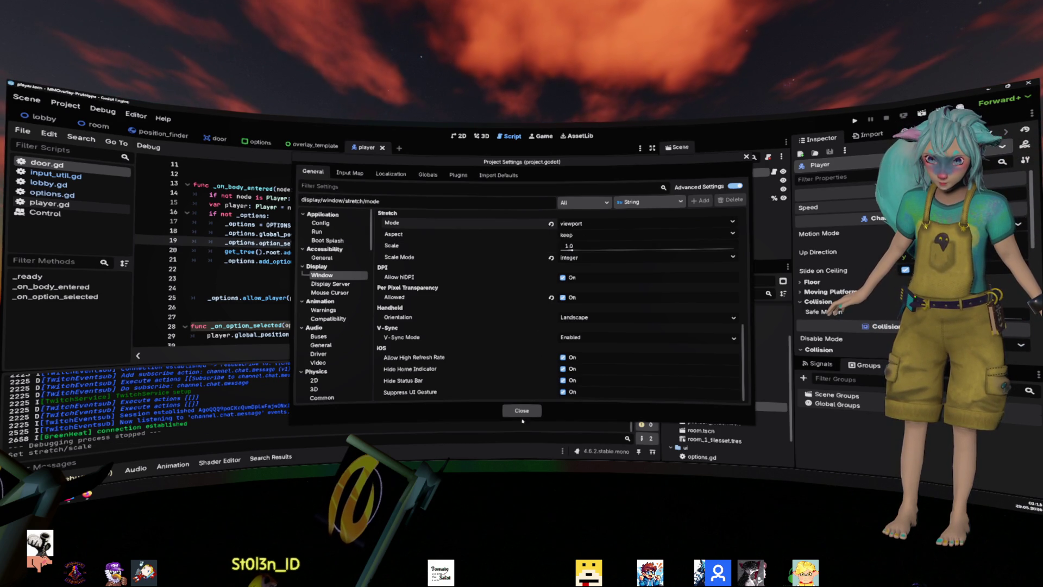
click(521, 410)
key(ctrl+s)
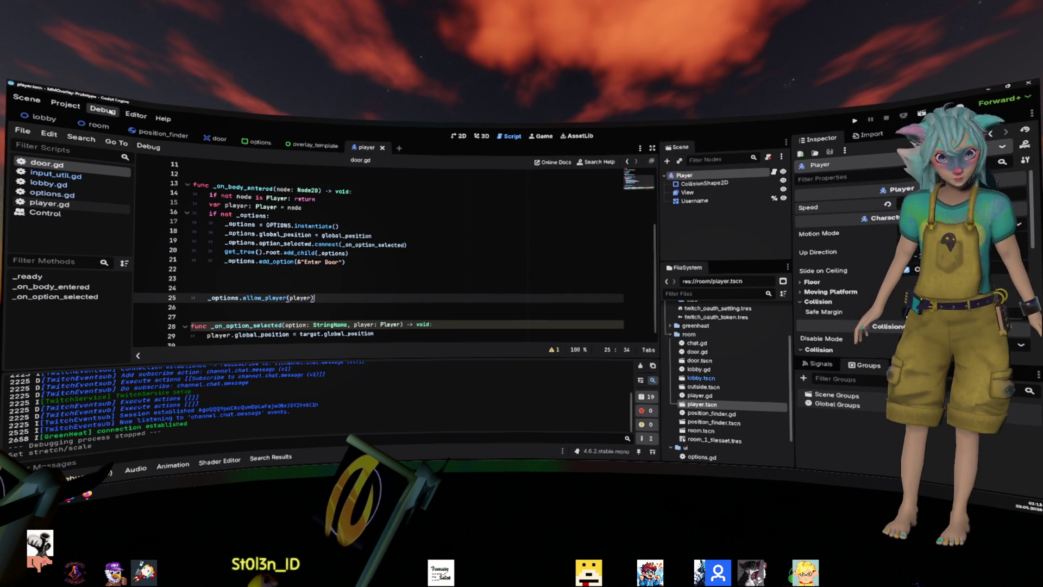
click(852, 121)
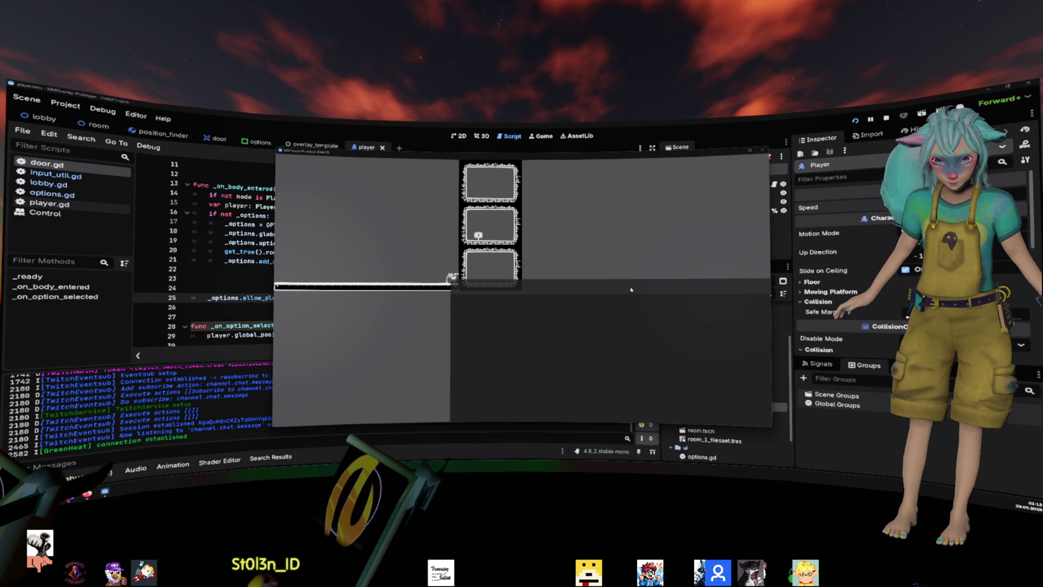
click(765, 147)
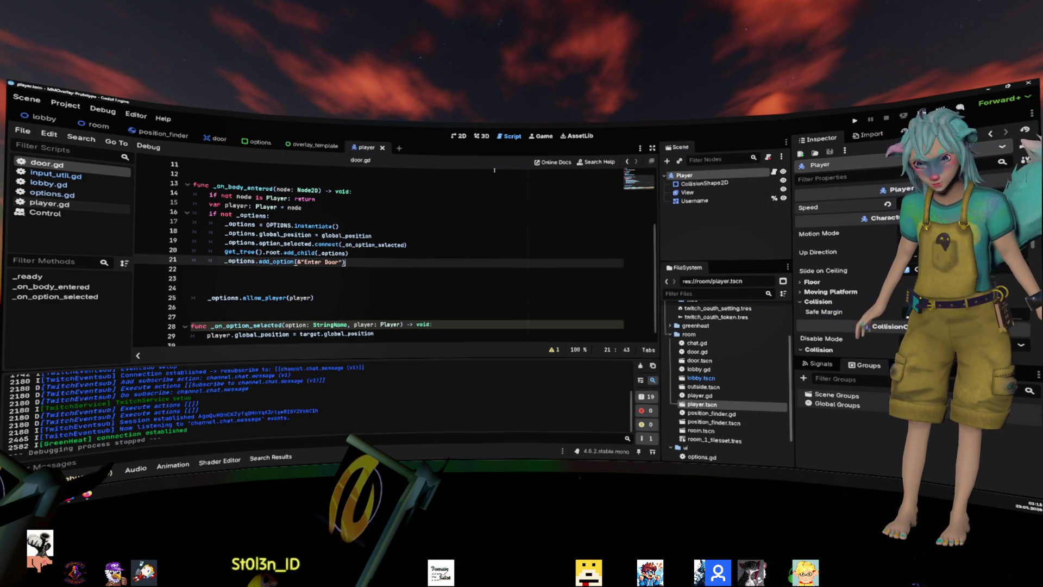
click(312, 145)
- In the options scene, anchor the Options rect top-left, select Container, and save
click(255, 141)
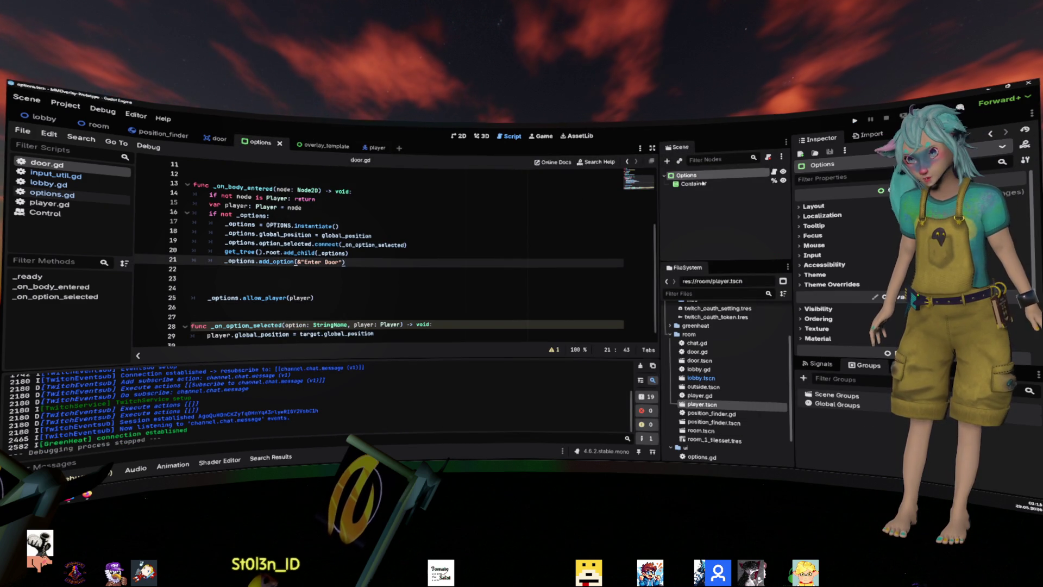
click(481, 136)
click(463, 137)
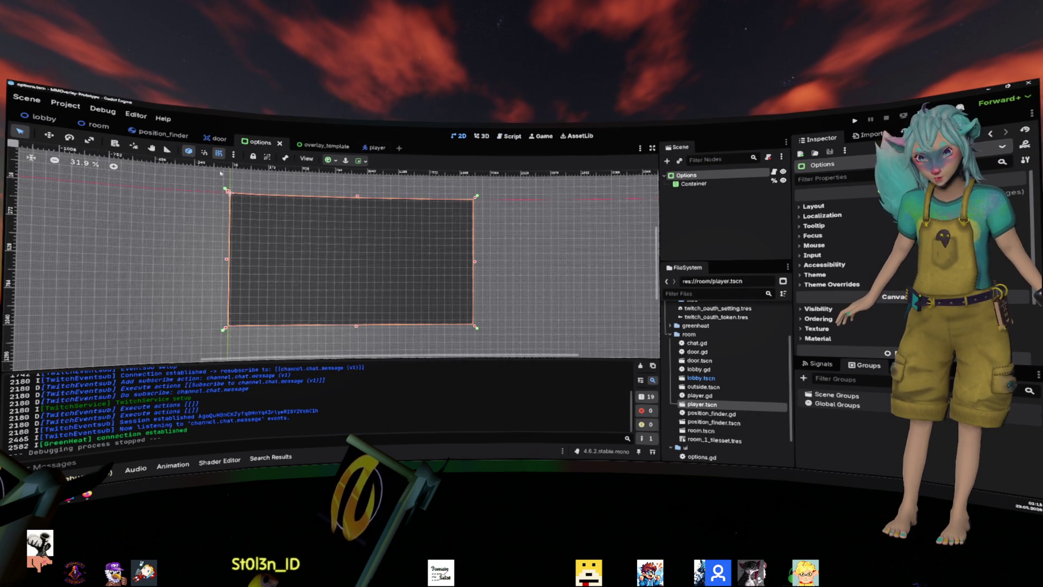
click(358, 161)
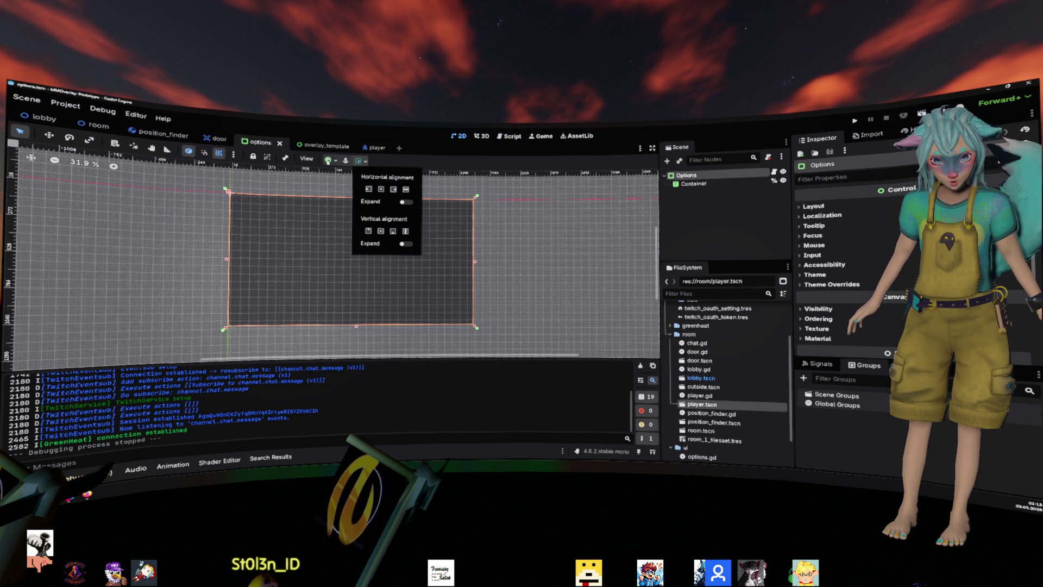
click(327, 160)
click(337, 188)
click(529, 222)
click(696, 184)
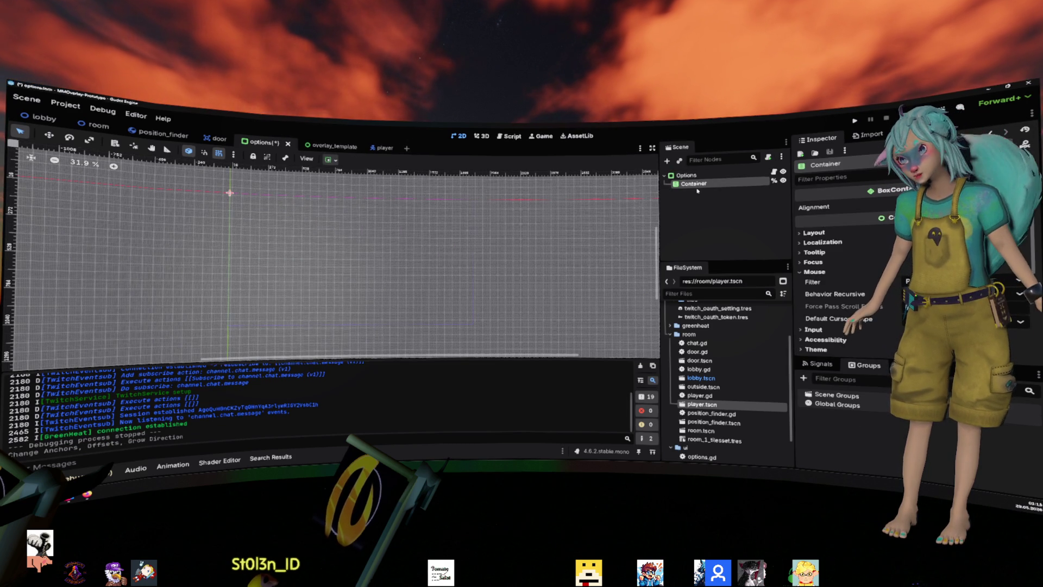
key(ctrl+s)
- Run the project and walk the player right toward the door
scroll(235, 203, up, 4)
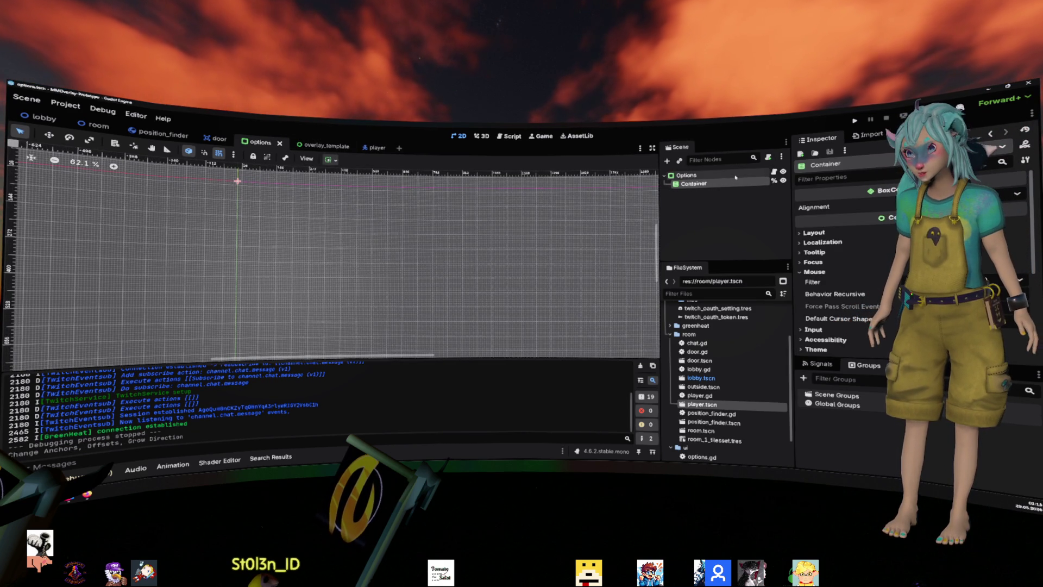
click(857, 121)
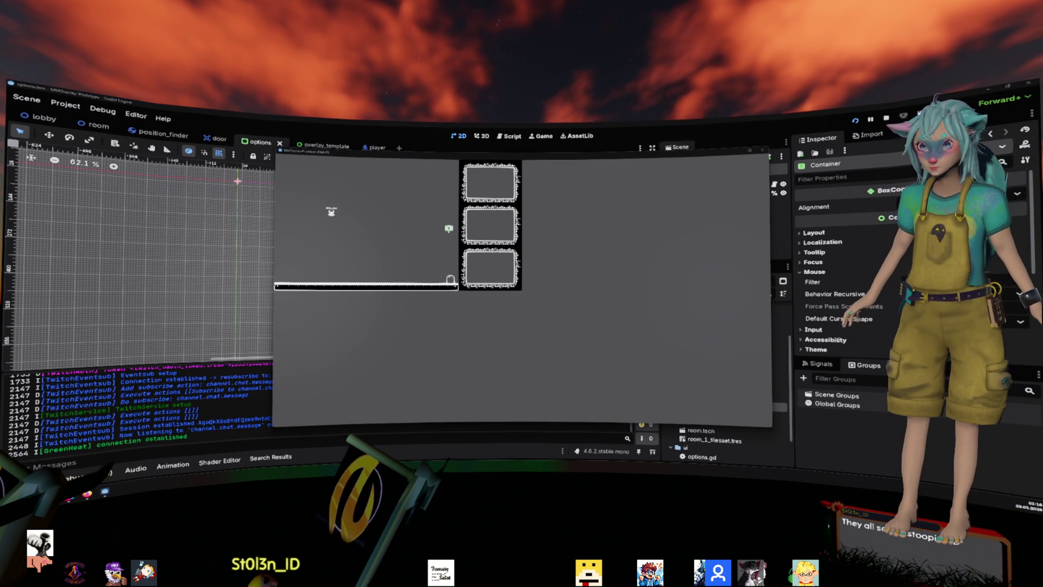
key(Right)
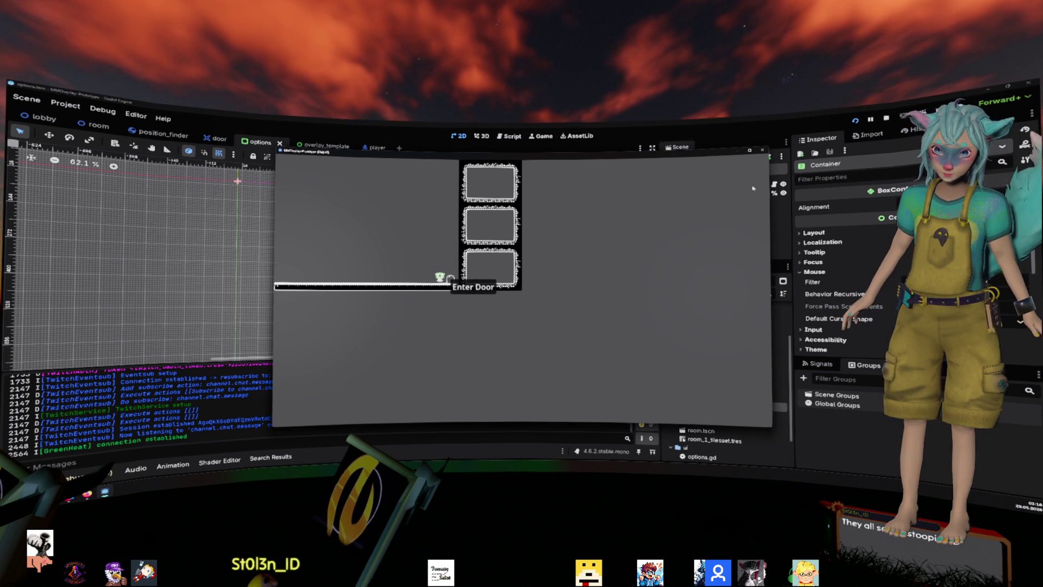
- Stop the game with F8, read through door.gd, and switch to the door scene
key(F8)
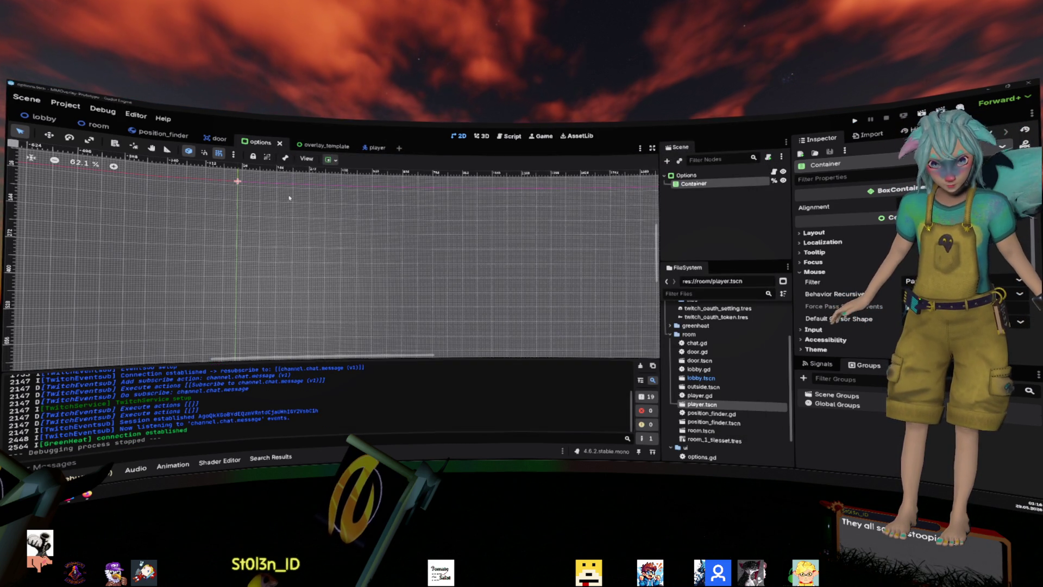
click(509, 135)
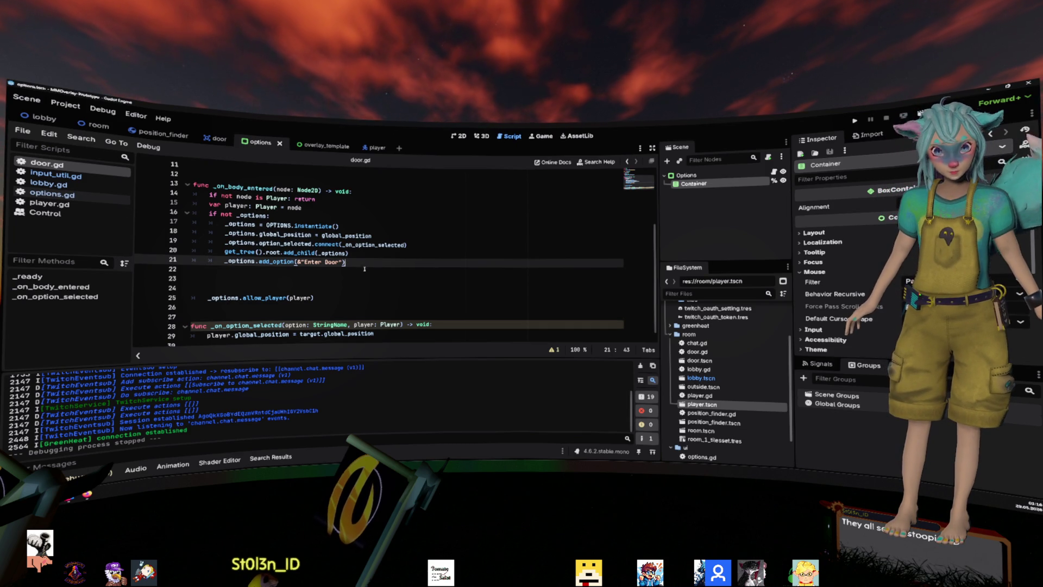
scroll(363, 267, down, 1)
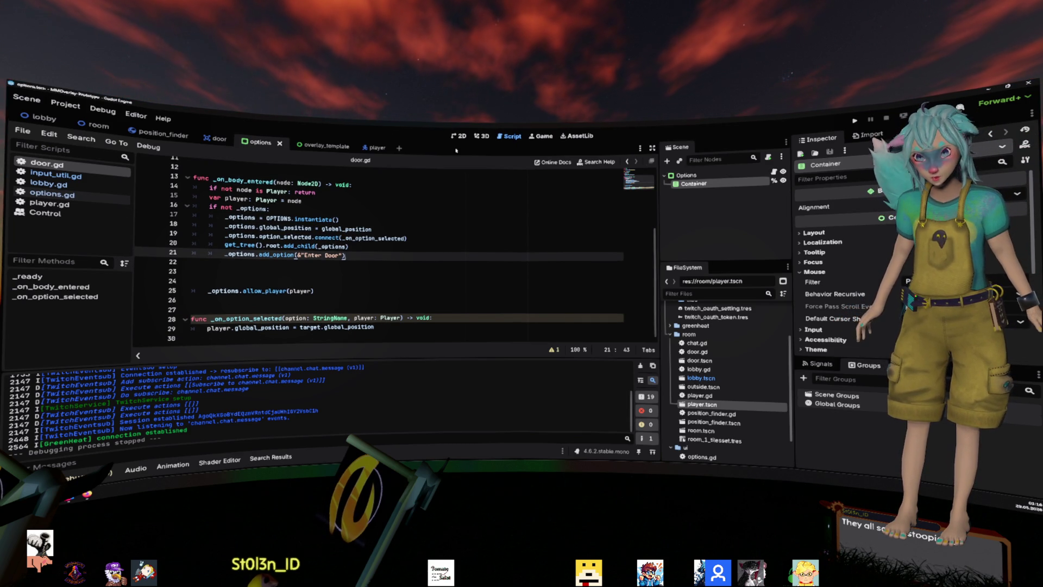
click(362, 161)
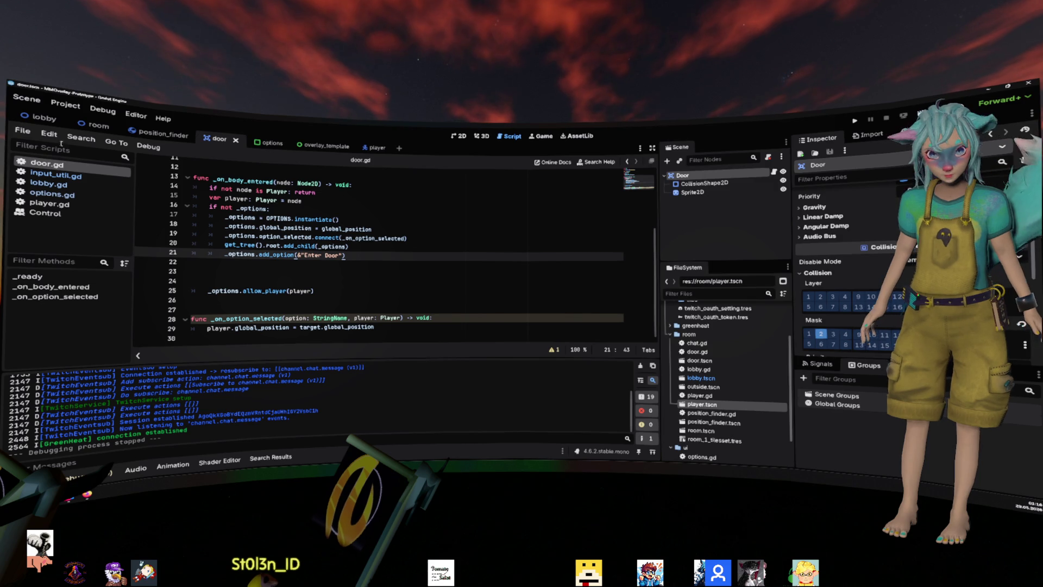
- In the lobby's 2D view, paste a copy of Door and make it sibling Door2
key(F5)
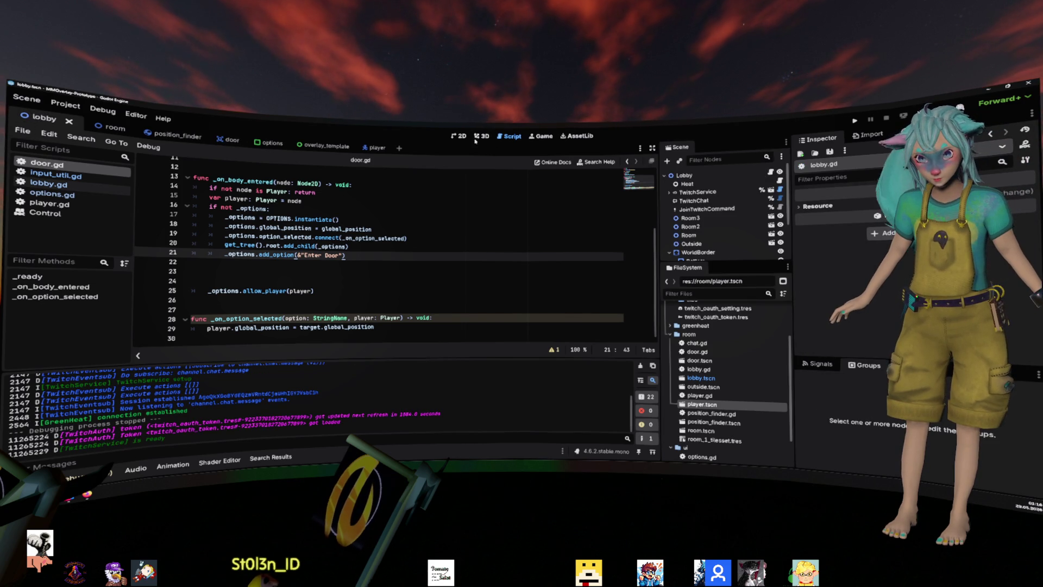
key(ctrl+F1)
click(505, 325)
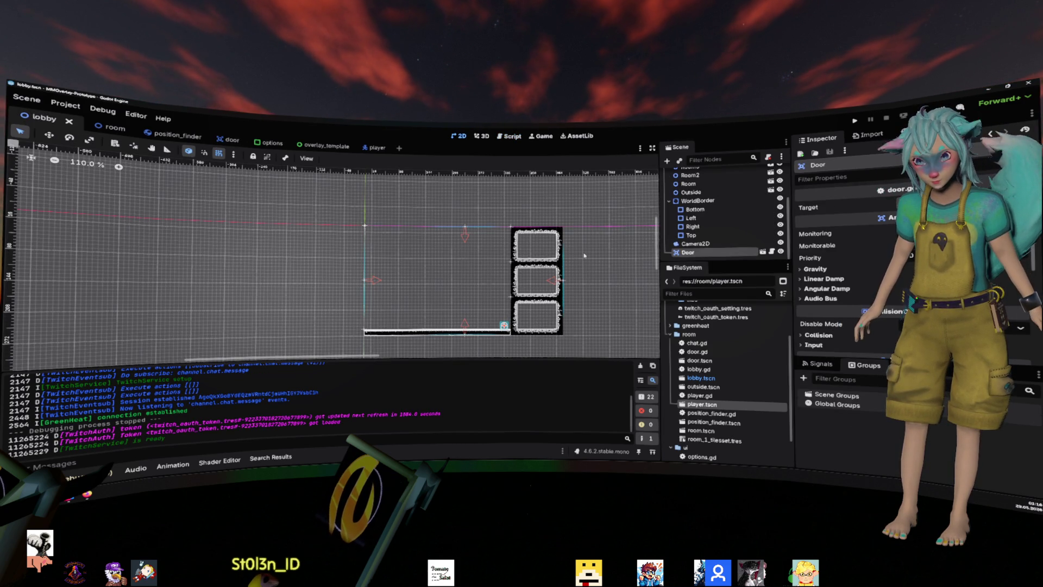
drag(585, 255, 522, 234)
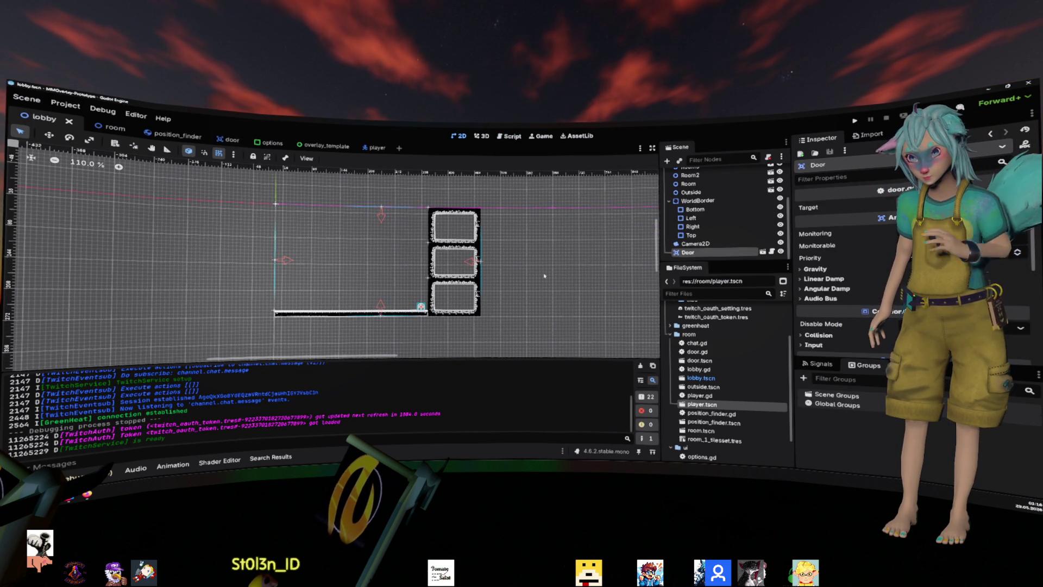
scroll(544, 276, up, 5)
click(540, 226)
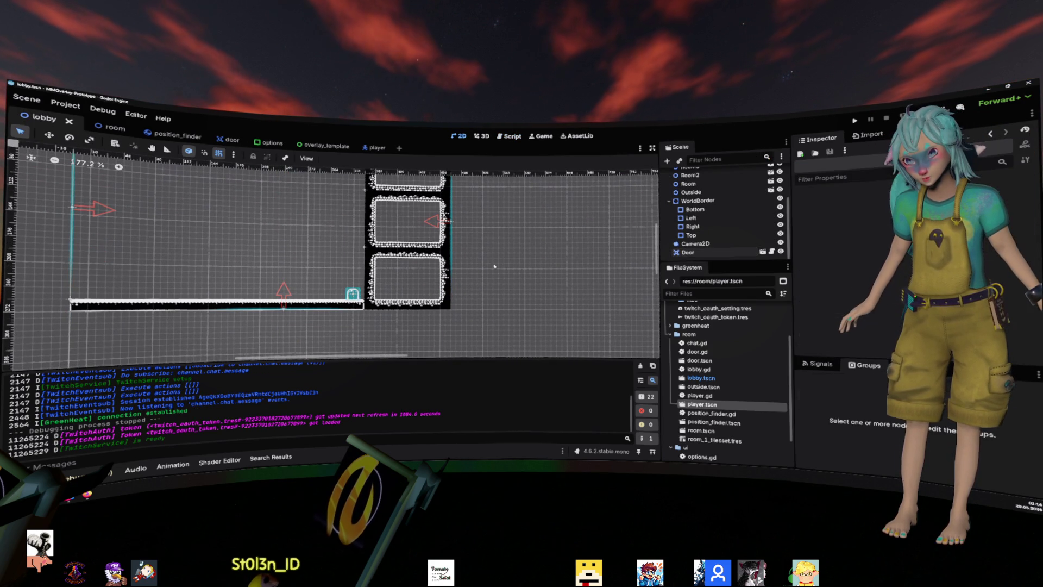
click(707, 253)
key(ctrl+v)
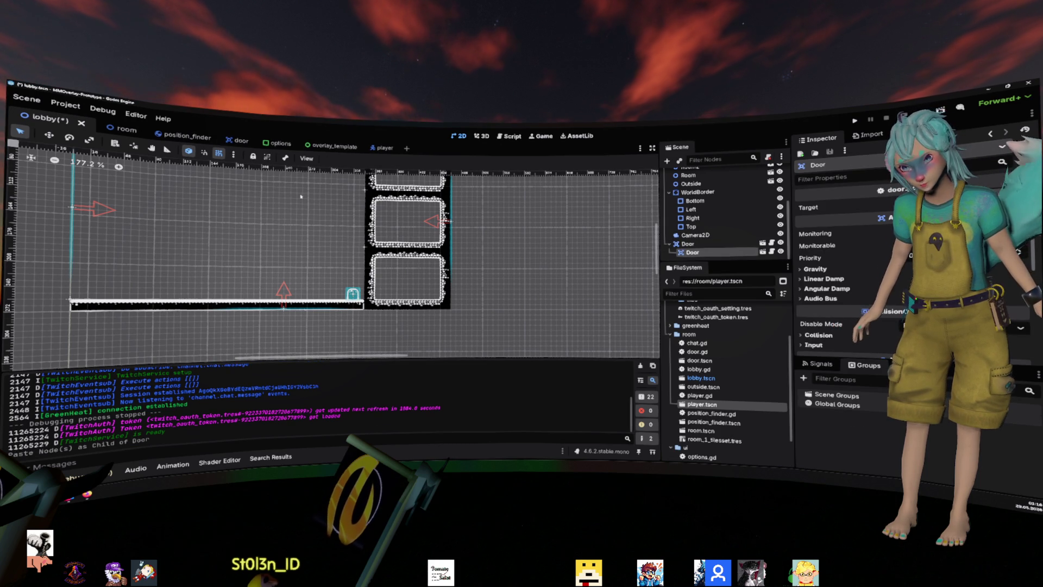
drag(690, 251, 686, 243)
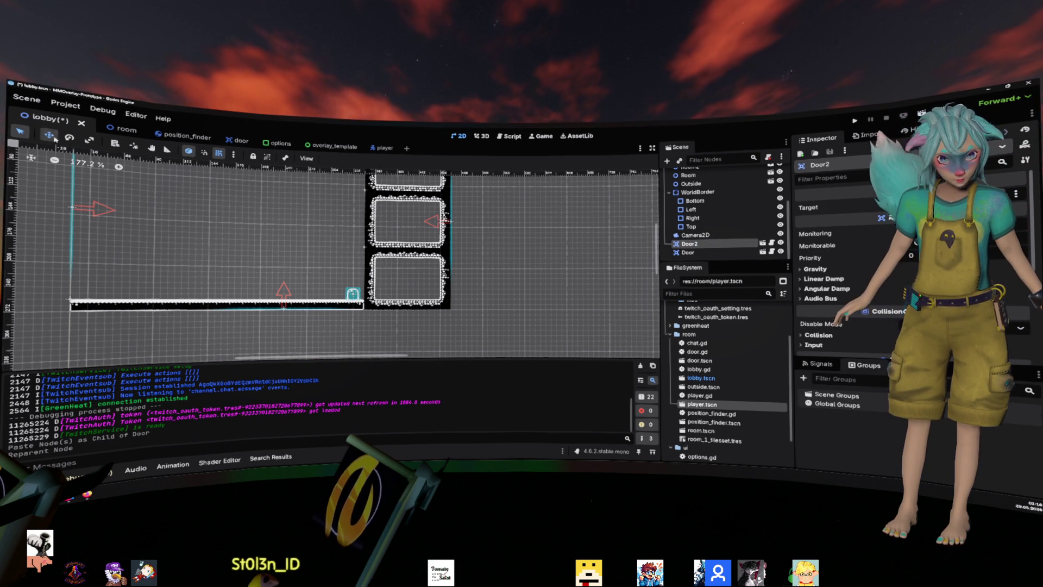
- Move Door2 toward the lower room and nudge it to (384, 248)
drag(410, 286, 410, 286)
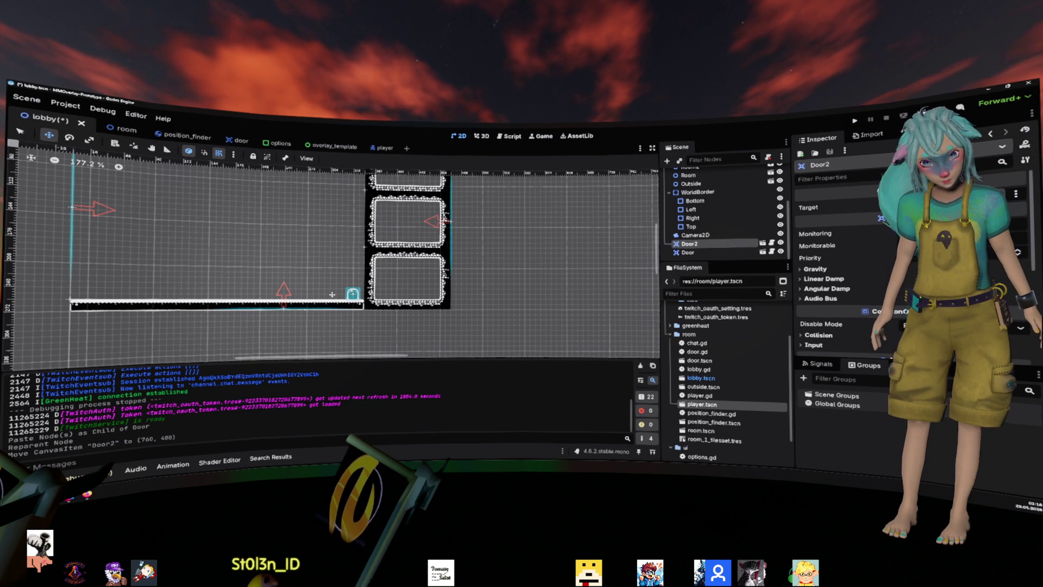
mouse_move(317, 281)
mouse_down()
mouse_move(404, 279)
mouse_move(489, 304)
mouse_move(561, 309)
mouse_move(475, 289)
mouse_move(450, 294)
mouse_up()
key(shift+Left)
key(shift+Left)
key(shift+Left)
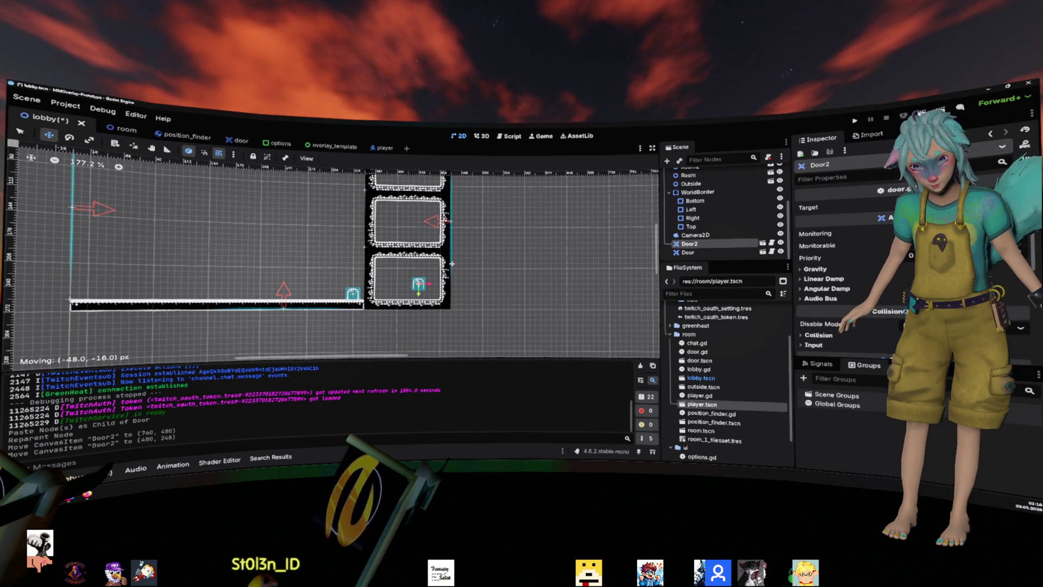
key(Right)
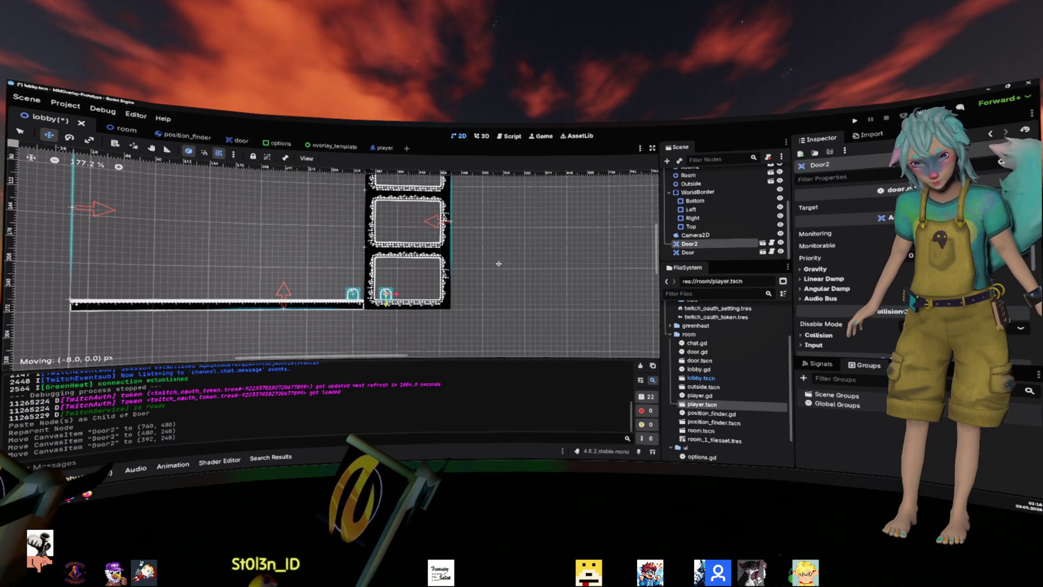
key(Left)
- Set Door's Target to Door2 and Door2's Target to Door
click(688, 252)
click(882, 219)
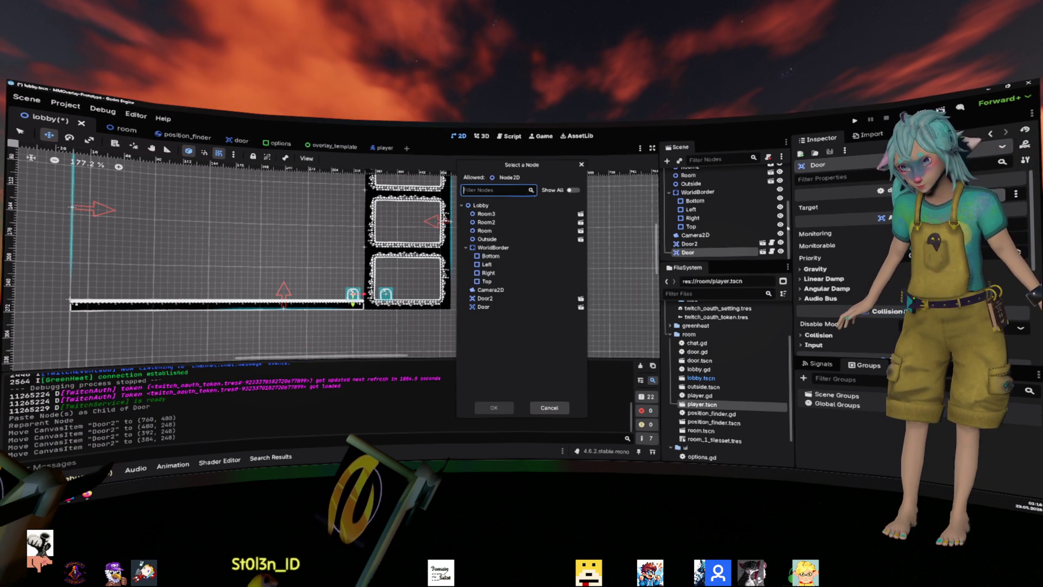
double_click(506, 291)
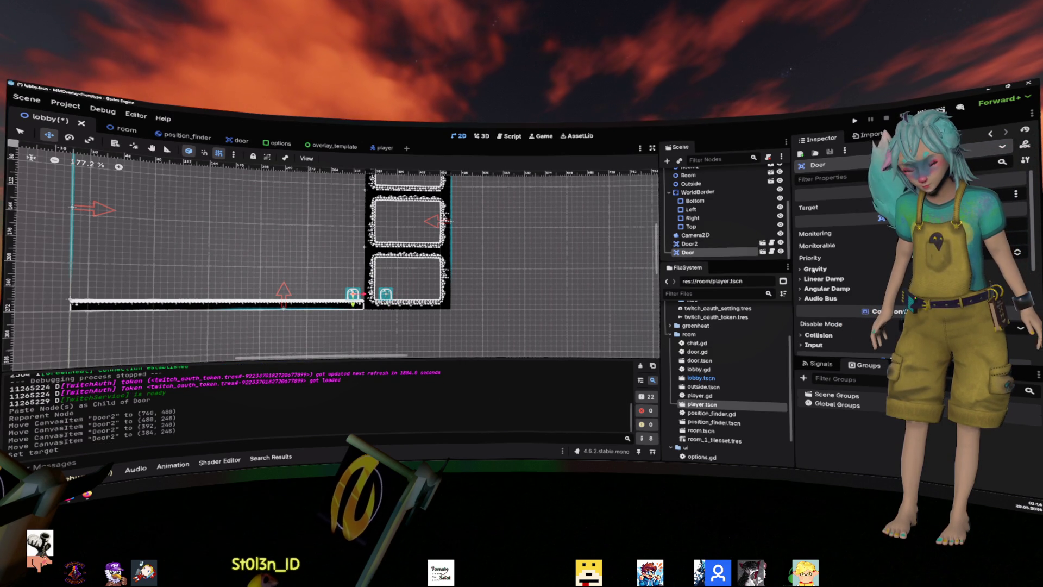
click(714, 245)
click(881, 218)
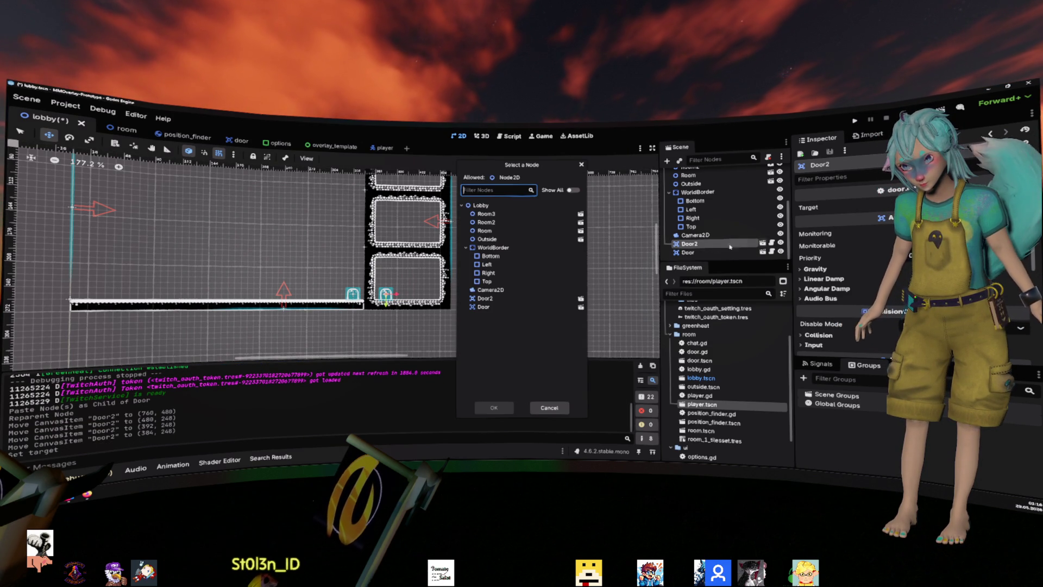
click(522, 306)
click(495, 408)
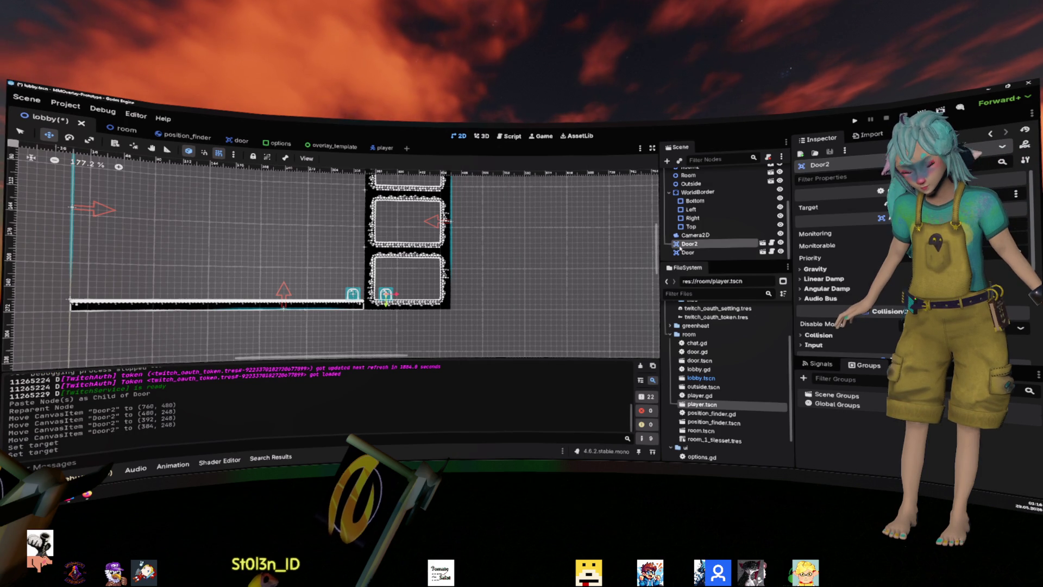
click(701, 252)
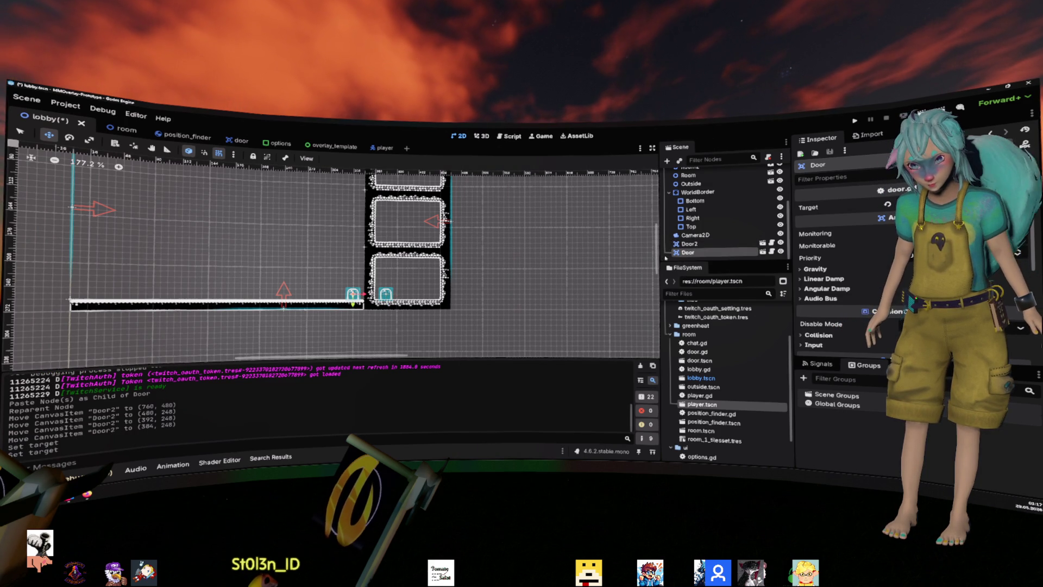
- Duplicate the door into Door3 at (448, 248) and Door4 at (448, 160)
key(ctrl+d)
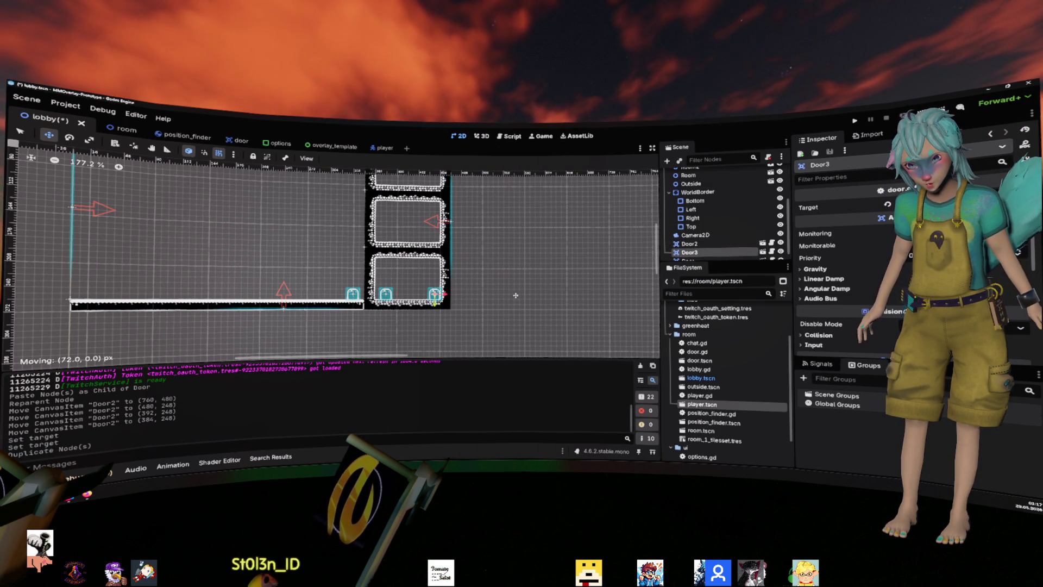
drag(511, 296, 511, 296)
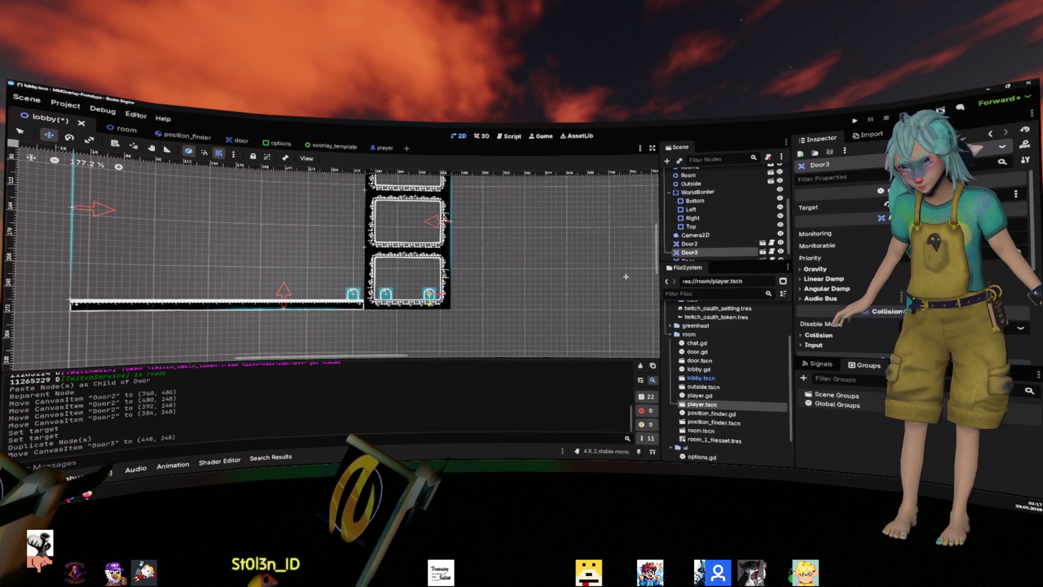
key(ctrl+d)
key(shift+Up)
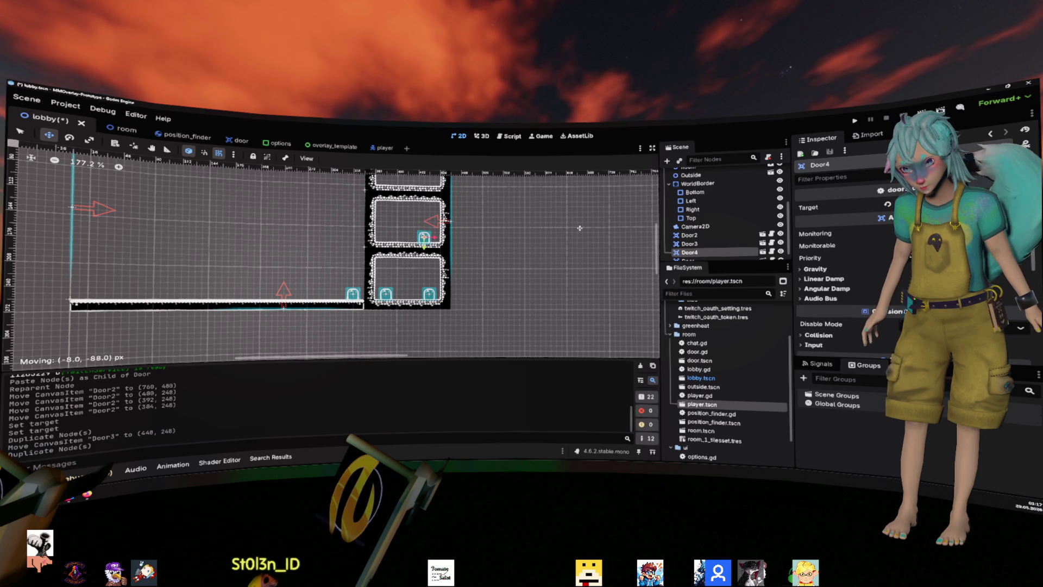
scroll(711, 244, down, 1)
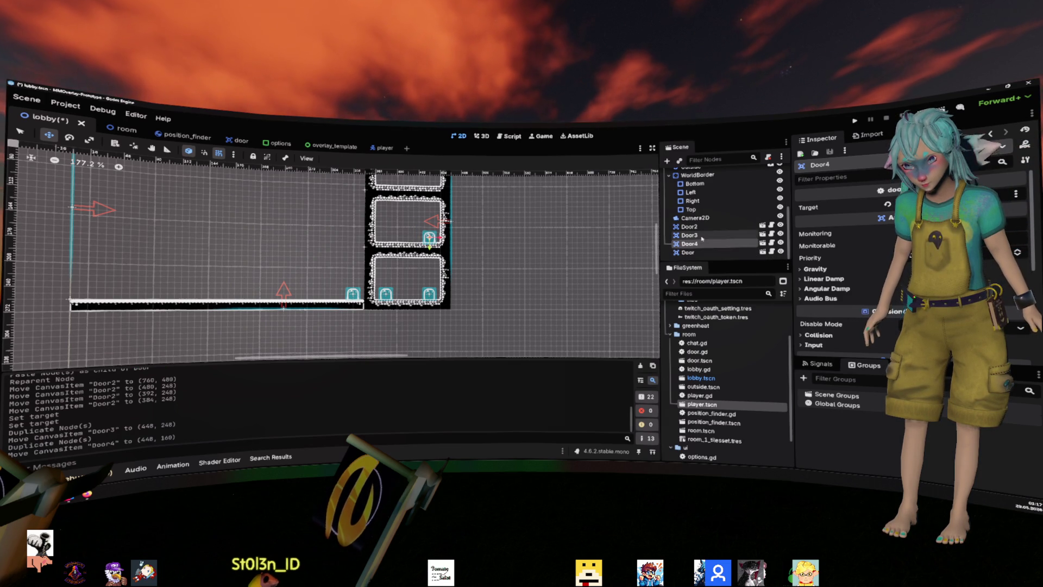
- Set the Target node for Door3 and for Door4 in the Inspector
click(711, 235)
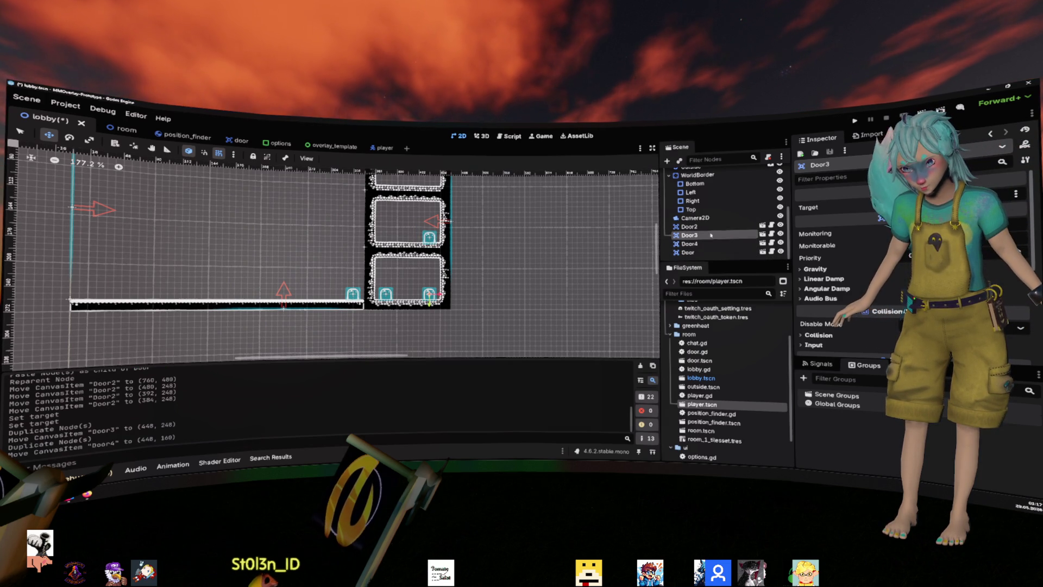
click(881, 217)
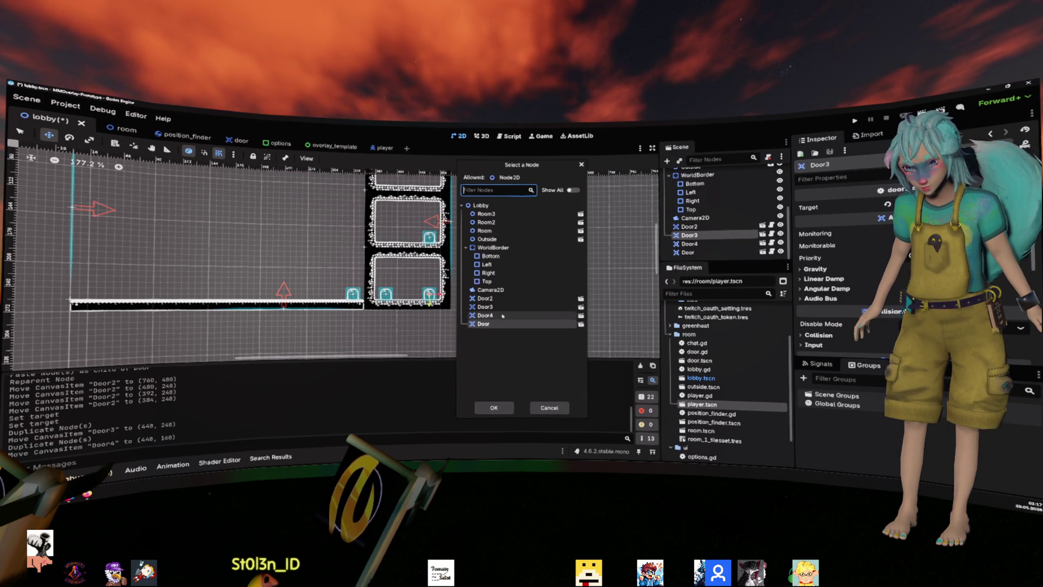
double_click(524, 303)
click(689, 243)
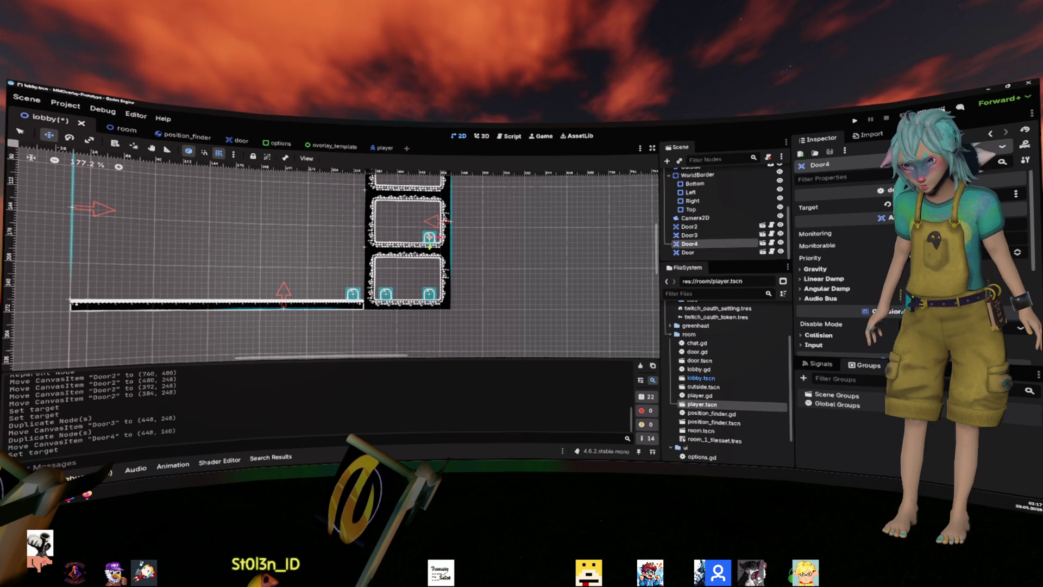
click(881, 217)
double_click(521, 307)
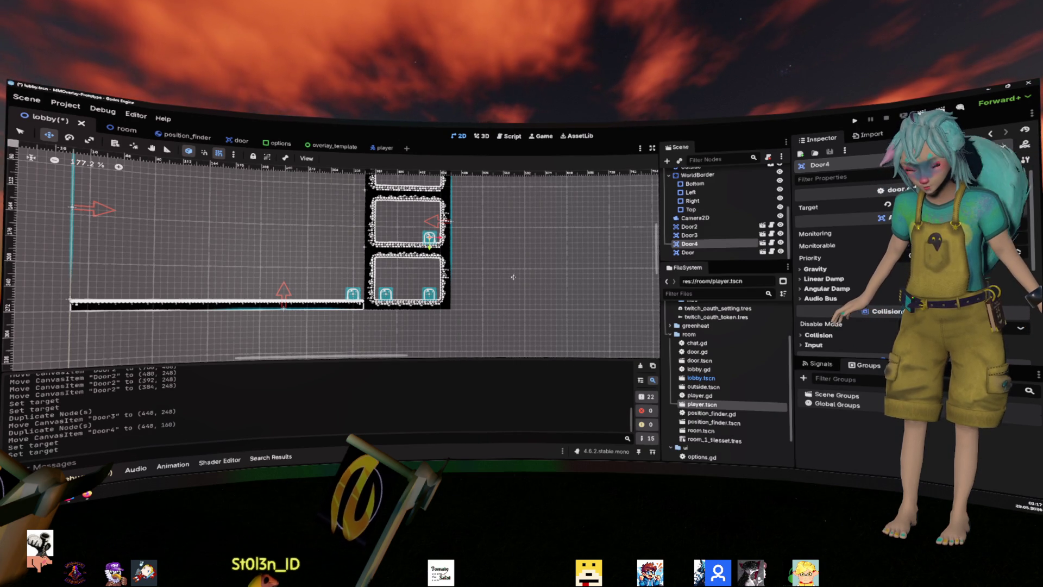
- Duplicate into Door5 at (384, 160) and Door6 moved up into the top room
key(ctrl+d)
mouse_move(522, 269)
mouse_down()
mouse_move(464, 294)
mouse_move(481, 290)
mouse_up()
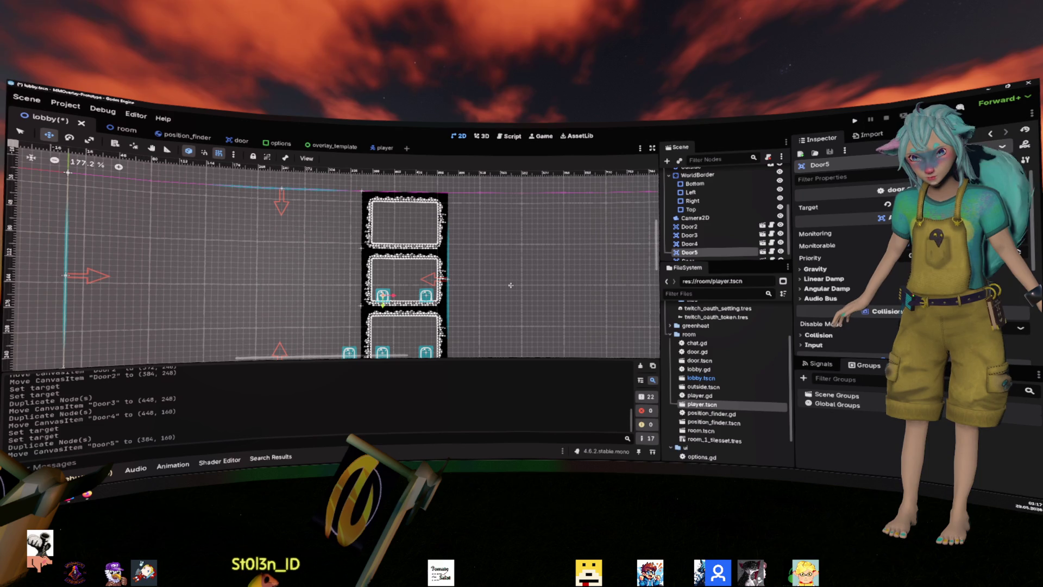
key(ctrl+d)
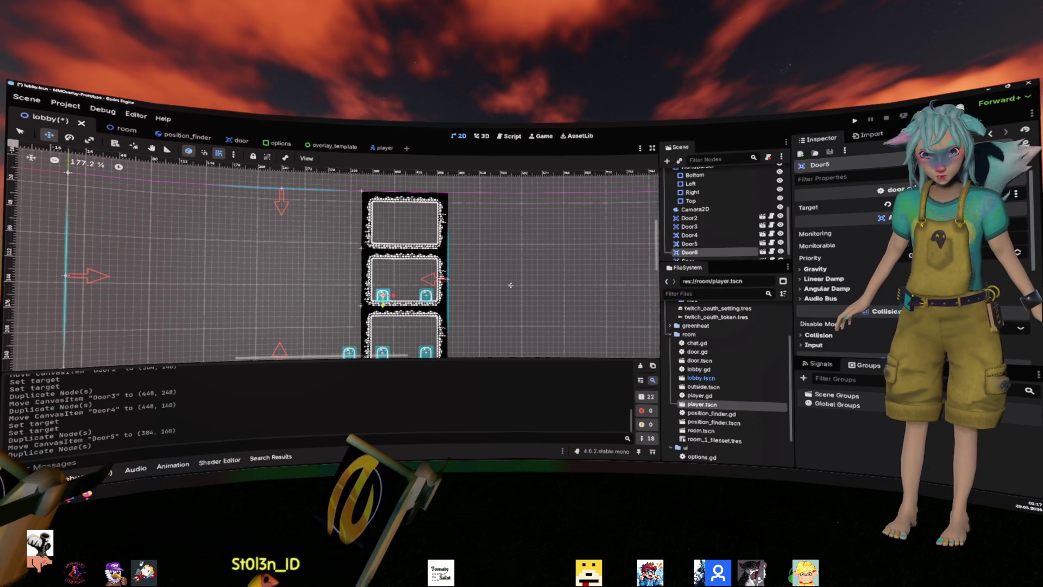
drag(509, 288, 512, 228)
scroll(712, 244, down, 1)
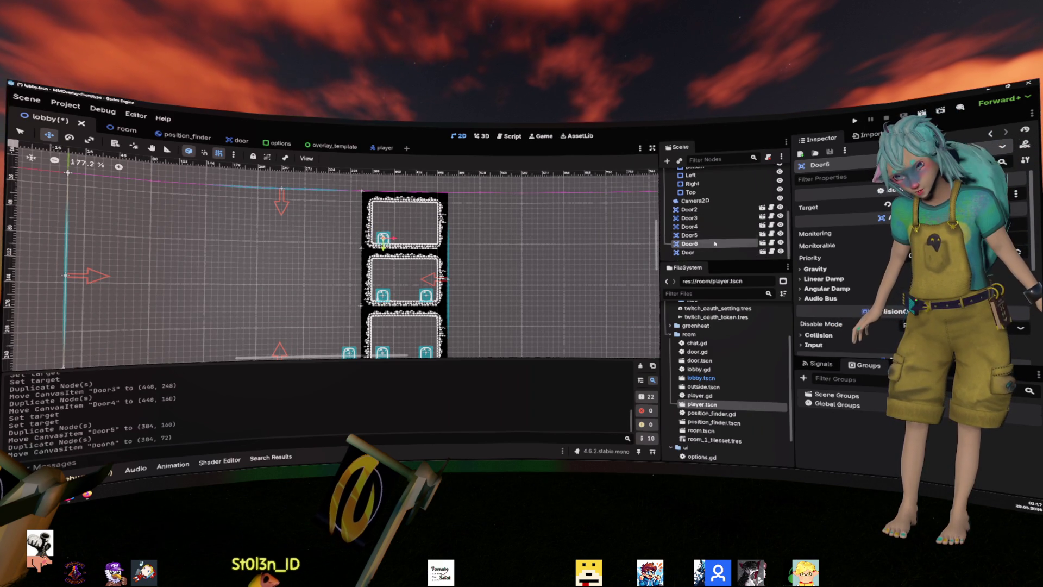
- Link Door5 and Door6 as each other's targets and launch the game
click(715, 237)
double_click(716, 243)
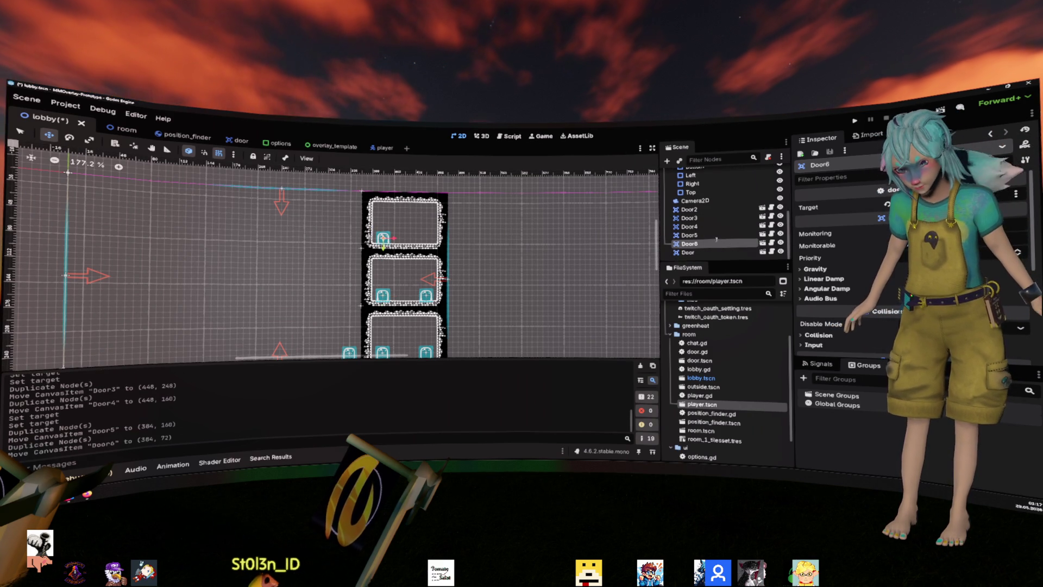
click(716, 236)
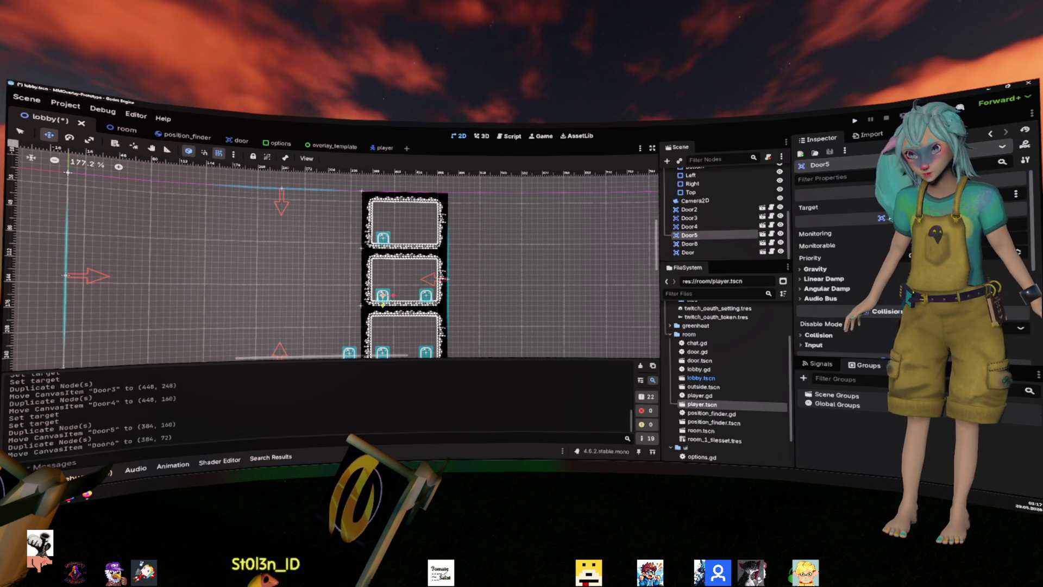
click(890, 217)
double_click(510, 332)
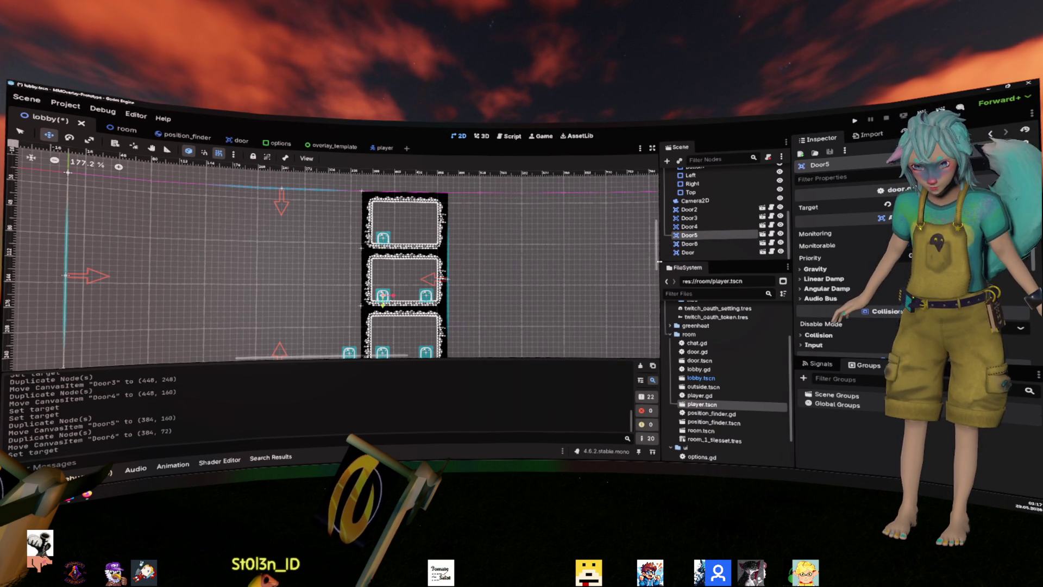
click(890, 217)
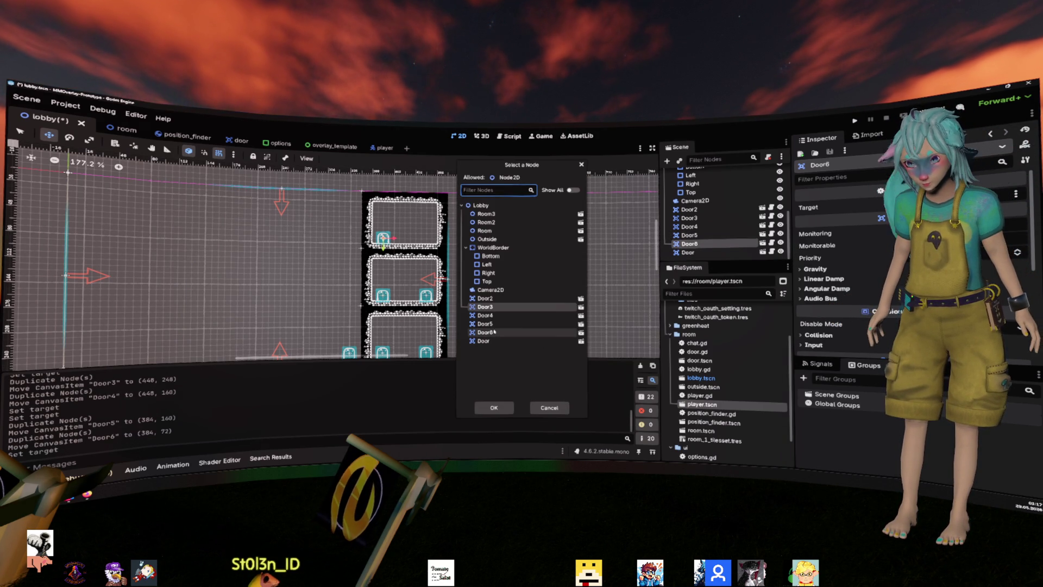
double_click(512, 307)
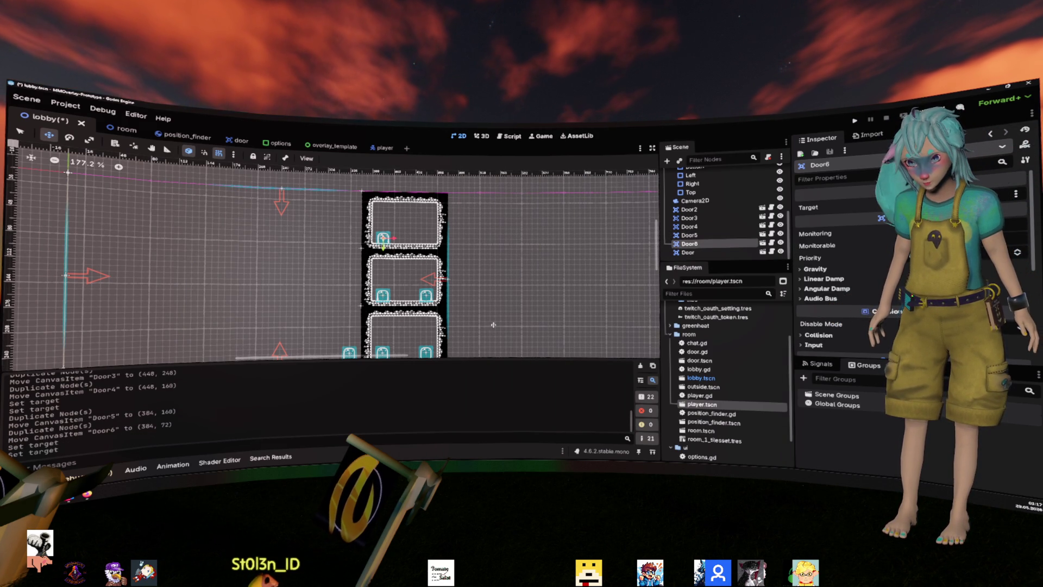
click(855, 120)
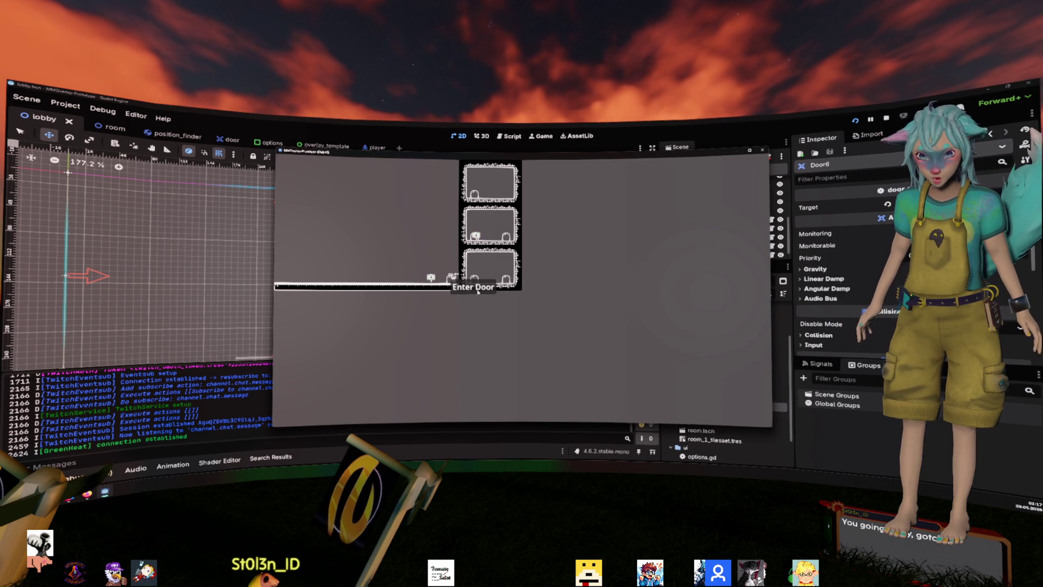
- Stop the running game with F8 and switch to the Script editor with Ctrl+F3
key(F8)
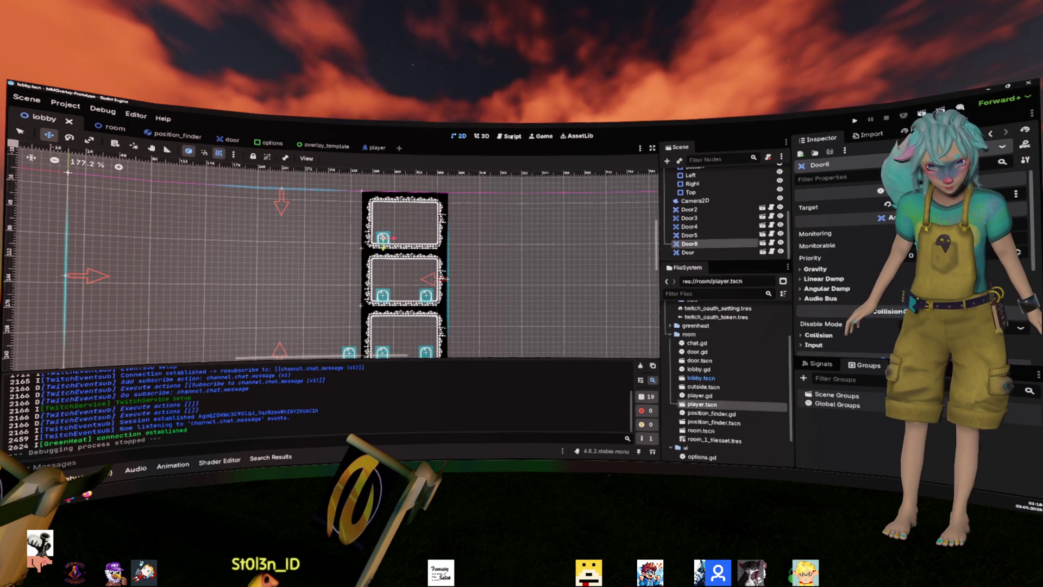
key(ctrl+F3)
- Read through door.gd, options.gd and player.gd, closing the Control class documentation
click(343, 292)
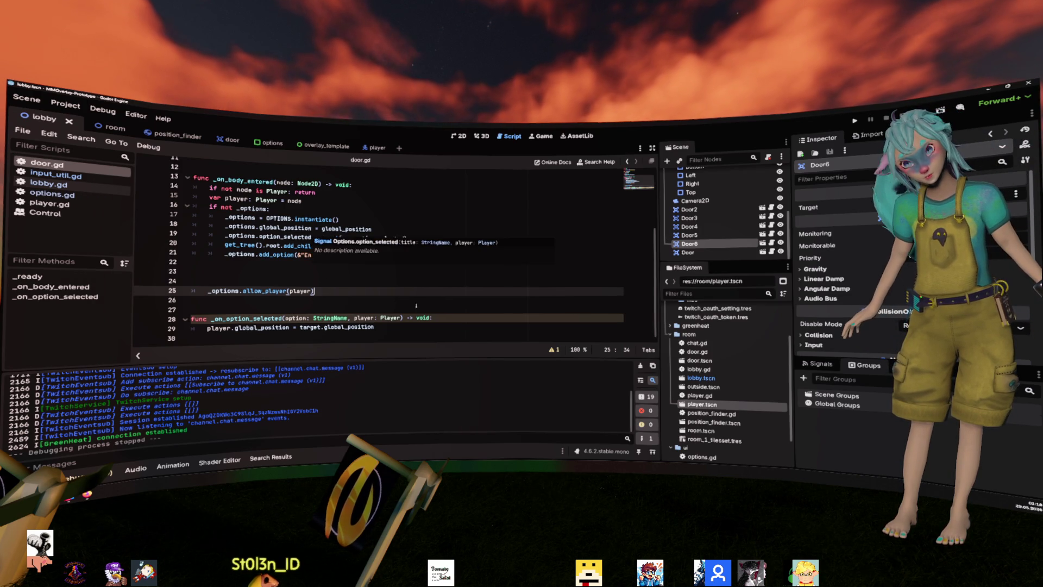
click(428, 280)
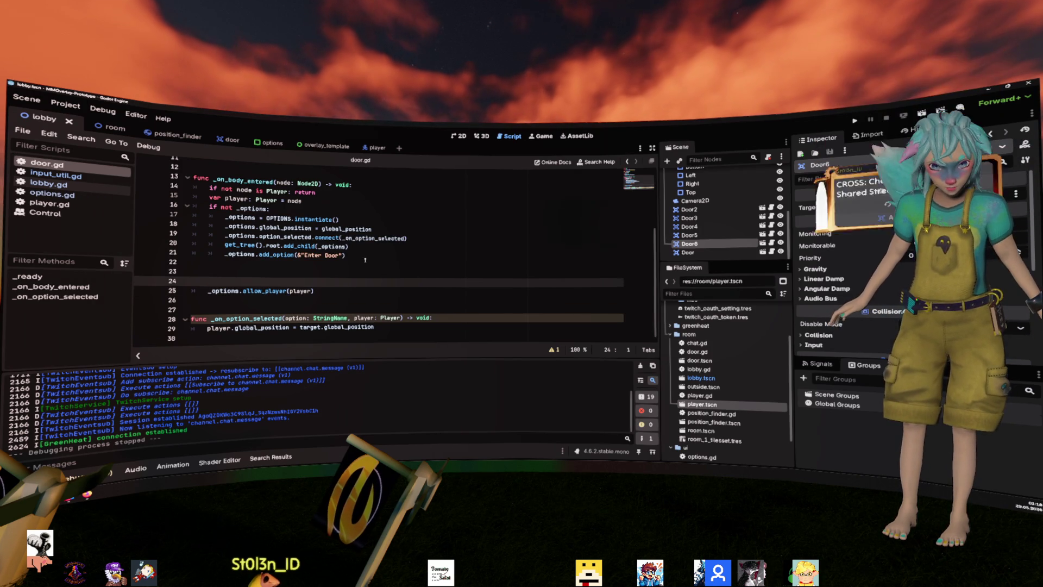
click(52, 193)
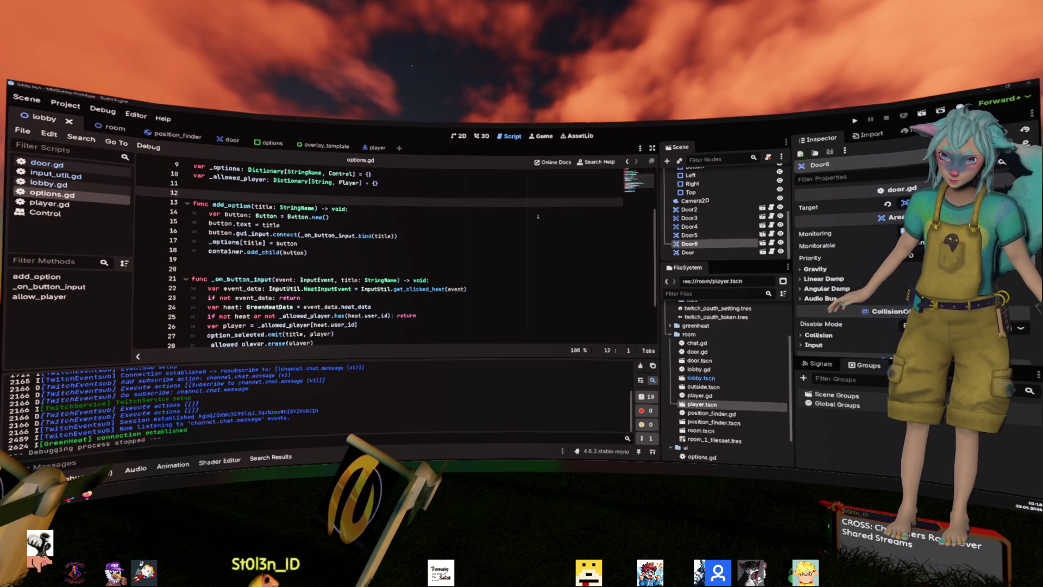
click(390, 270)
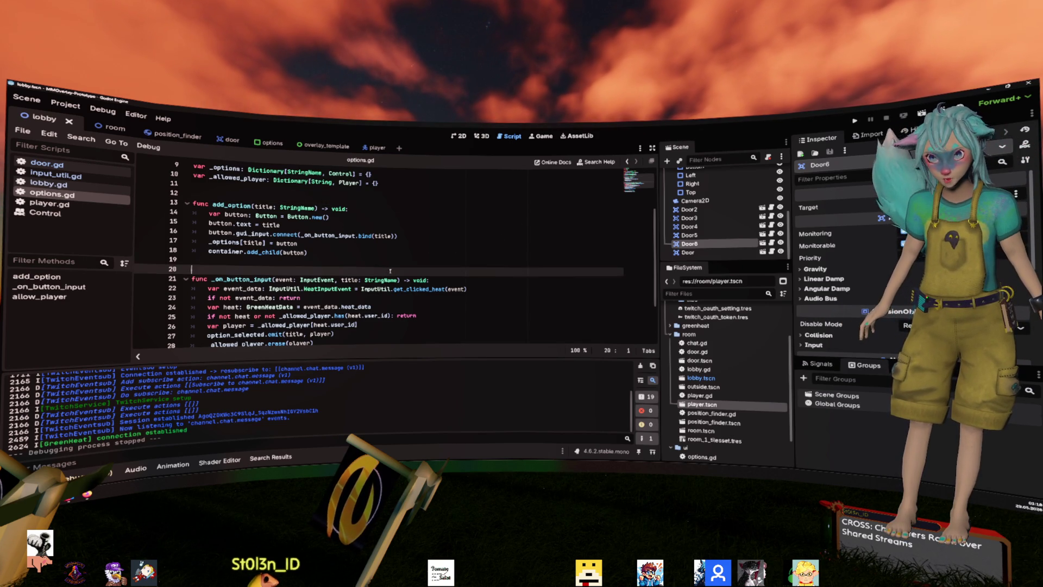
click(81, 204)
click(87, 216)
middle_click(87, 216)
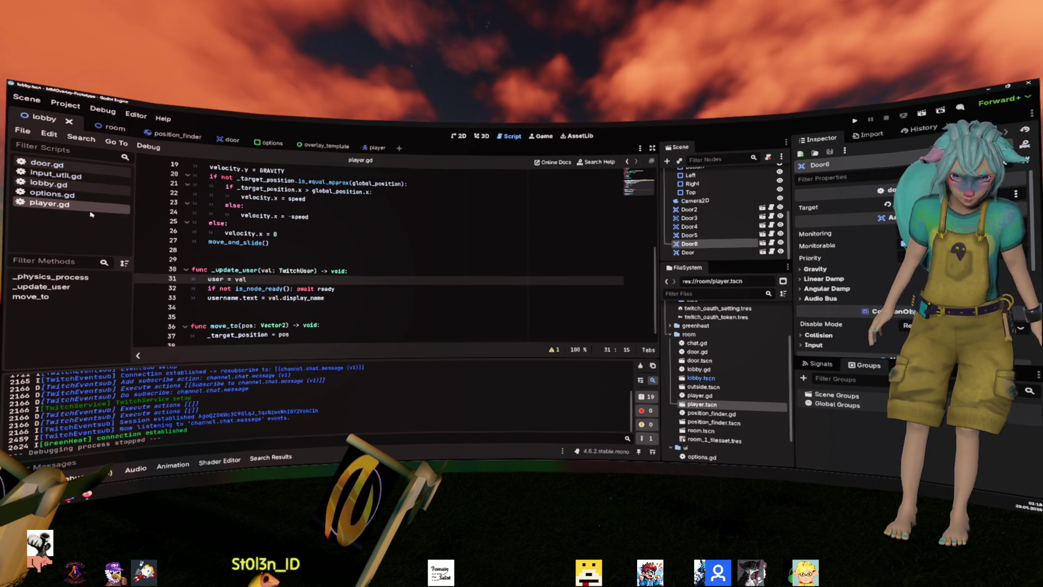
scroll(390, 246, down, 1)
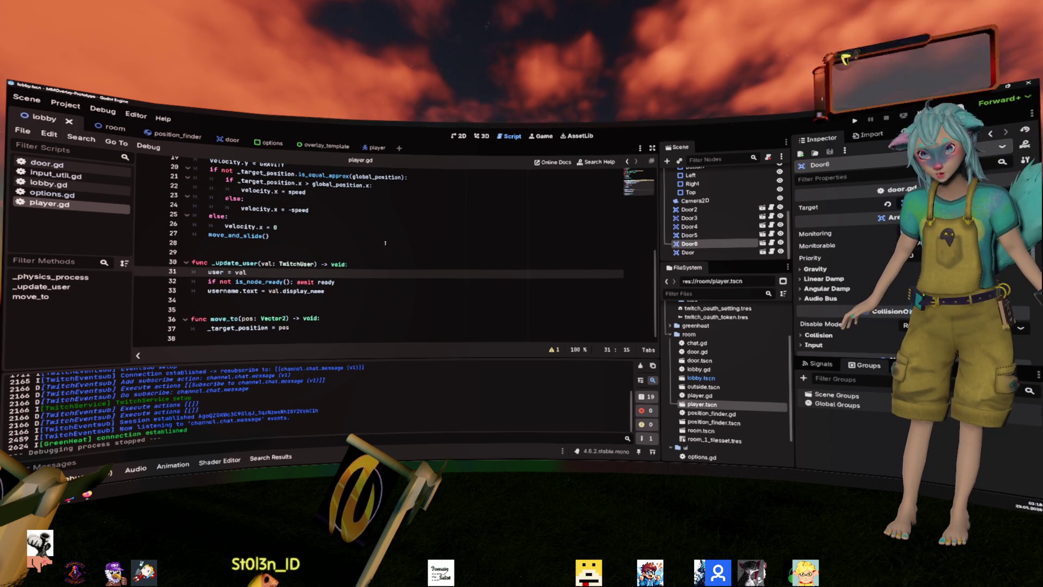
scroll(382, 234, up, 1)
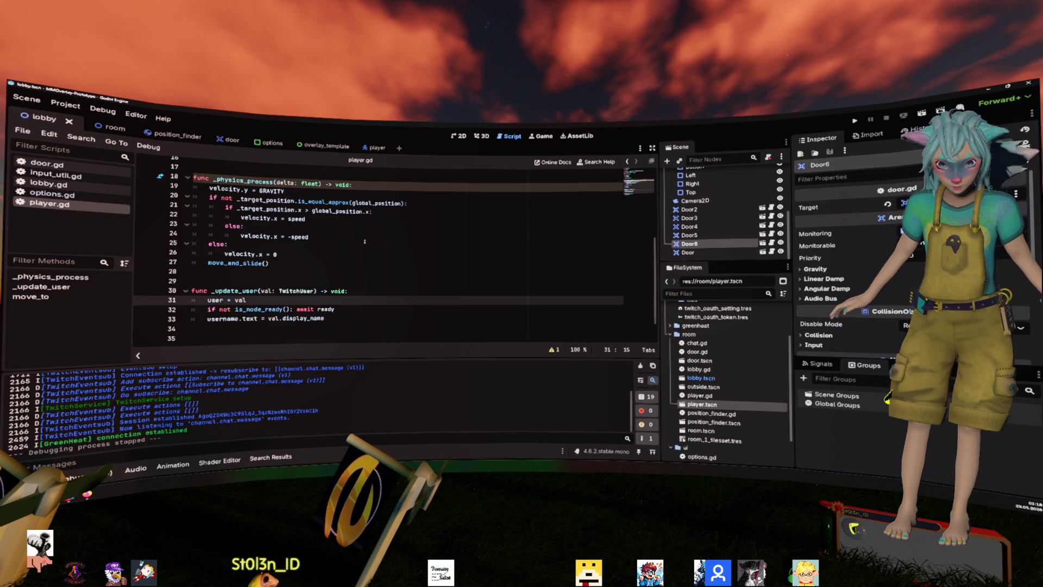
click(60, 194)
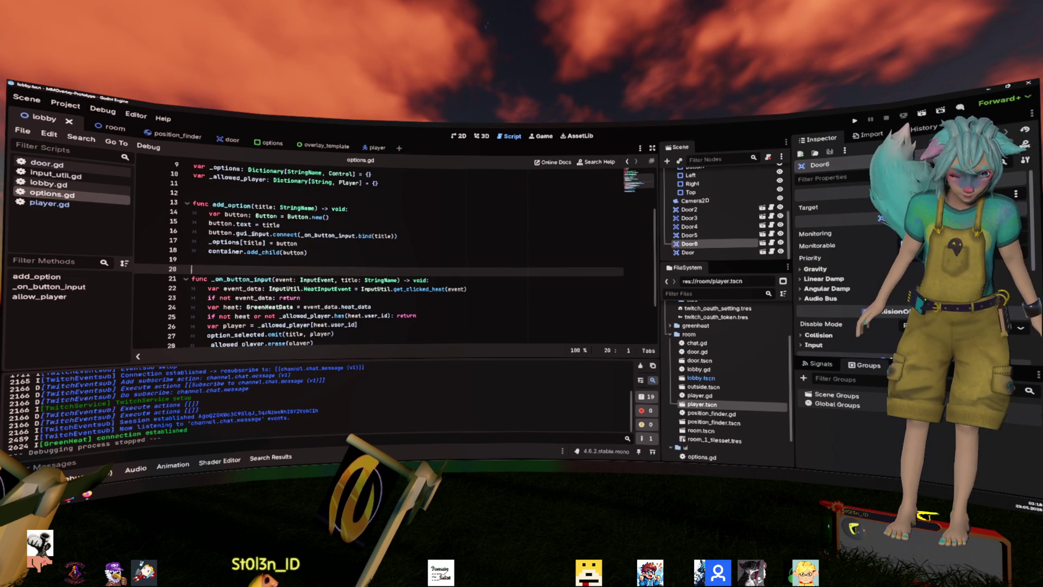
click(83, 205)
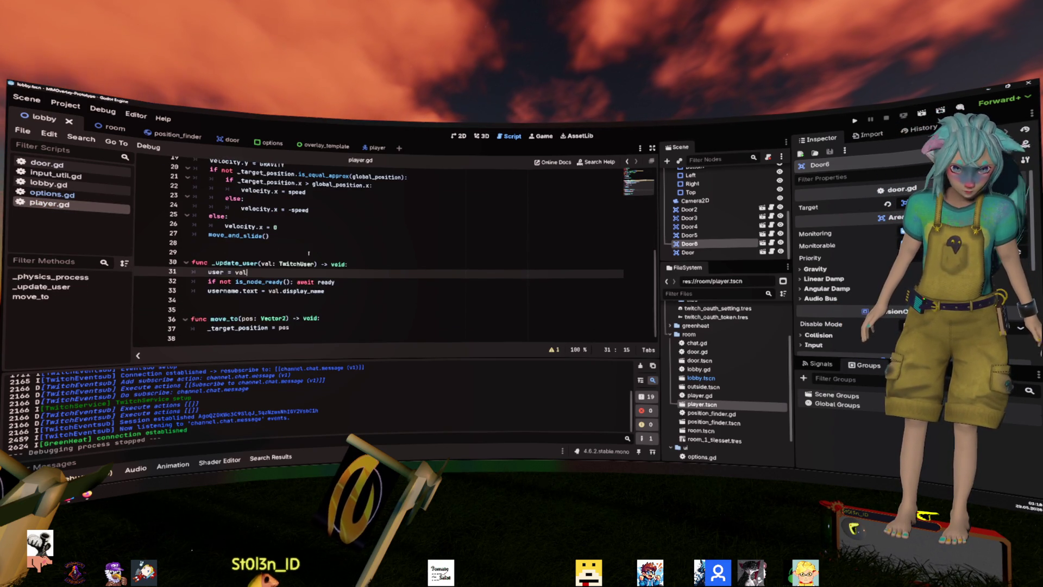
- In door.gd, trace option_selected to its declaration and emit line, then rerun the game
click(74, 166)
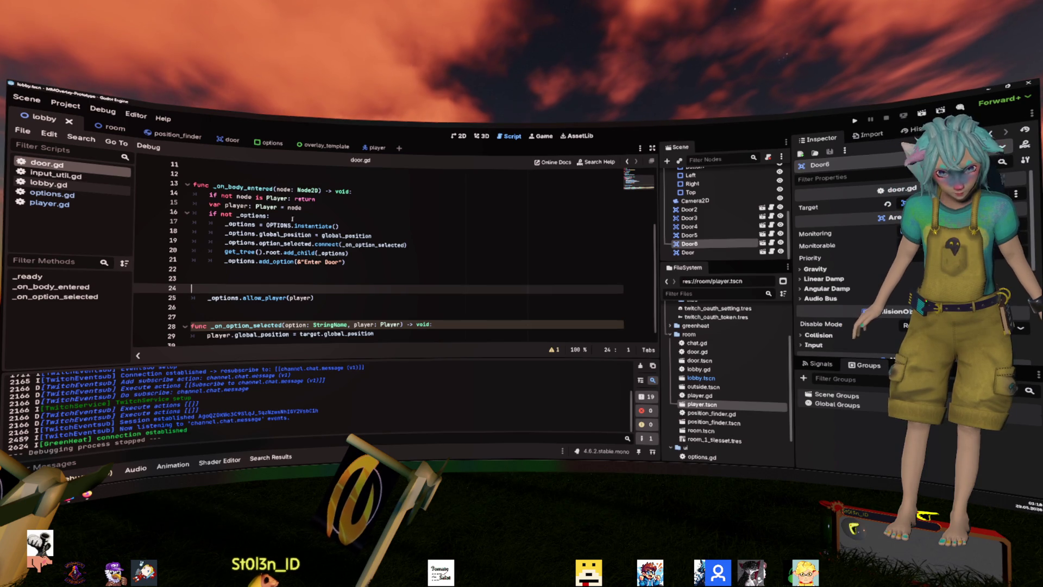
double_click(254, 323)
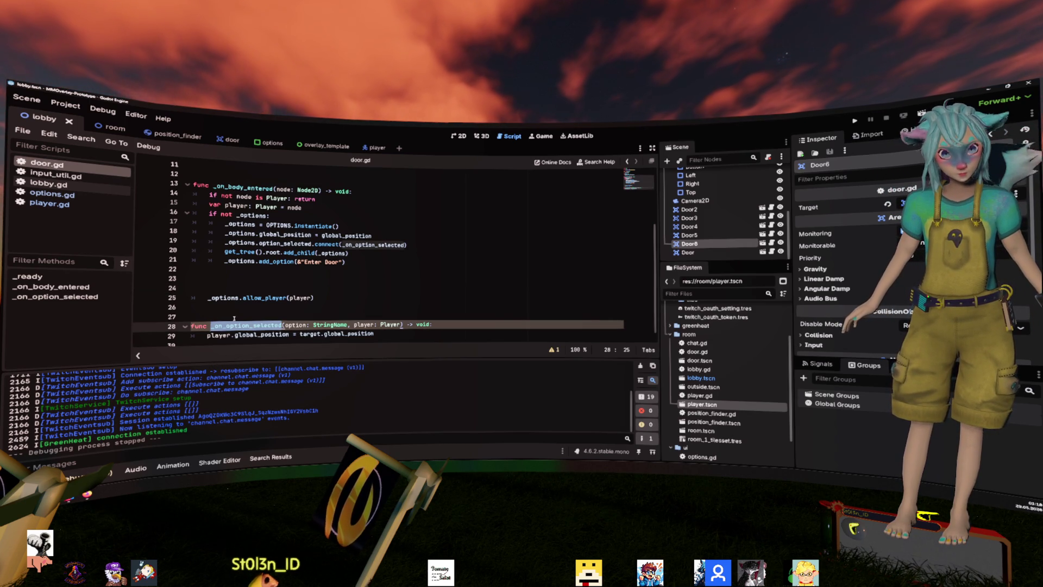
click(292, 244)
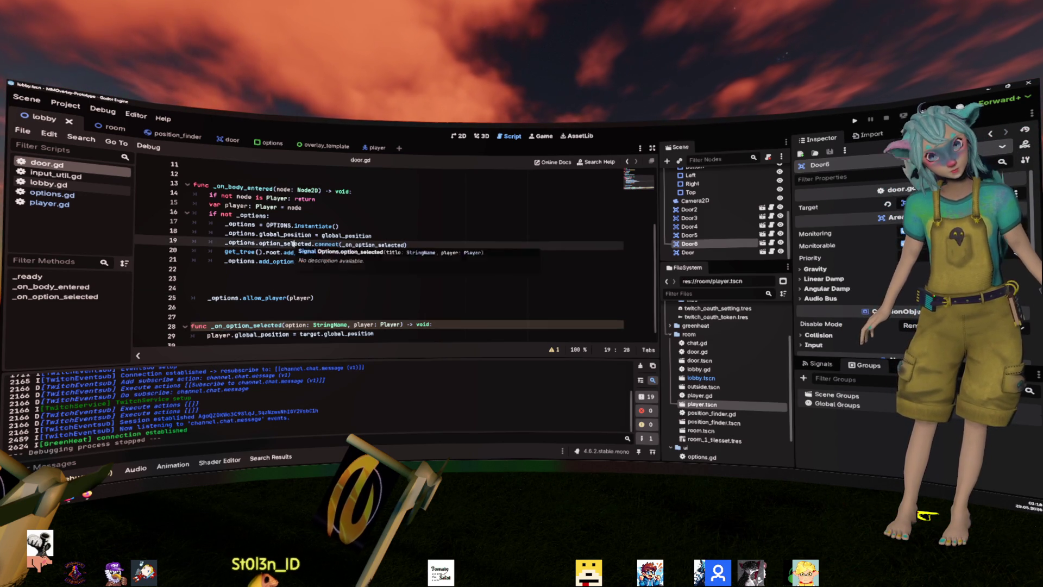
ctrl+click(292, 244)
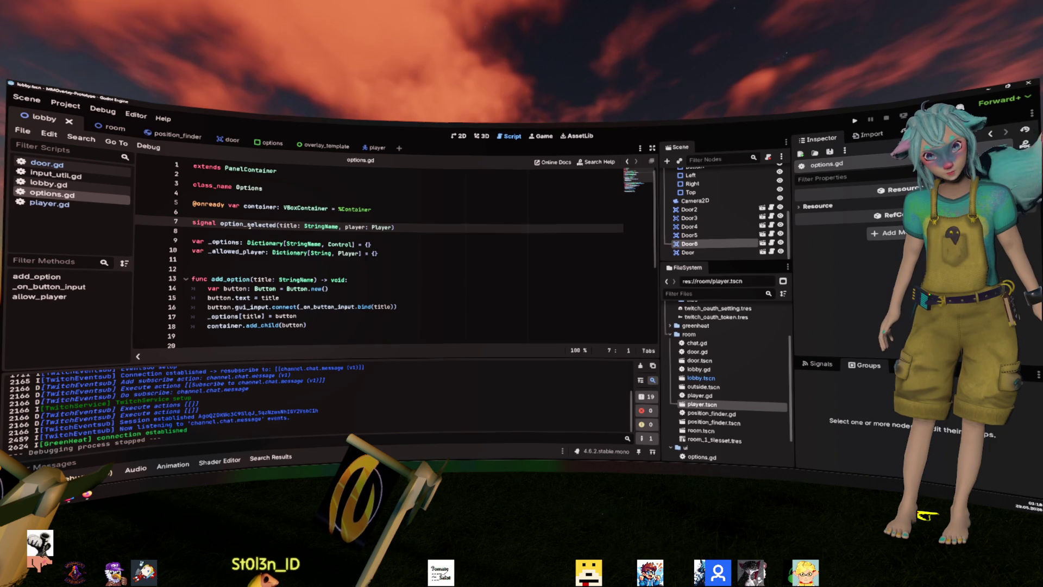
scroll(340, 262, down, 5)
click(292, 275)
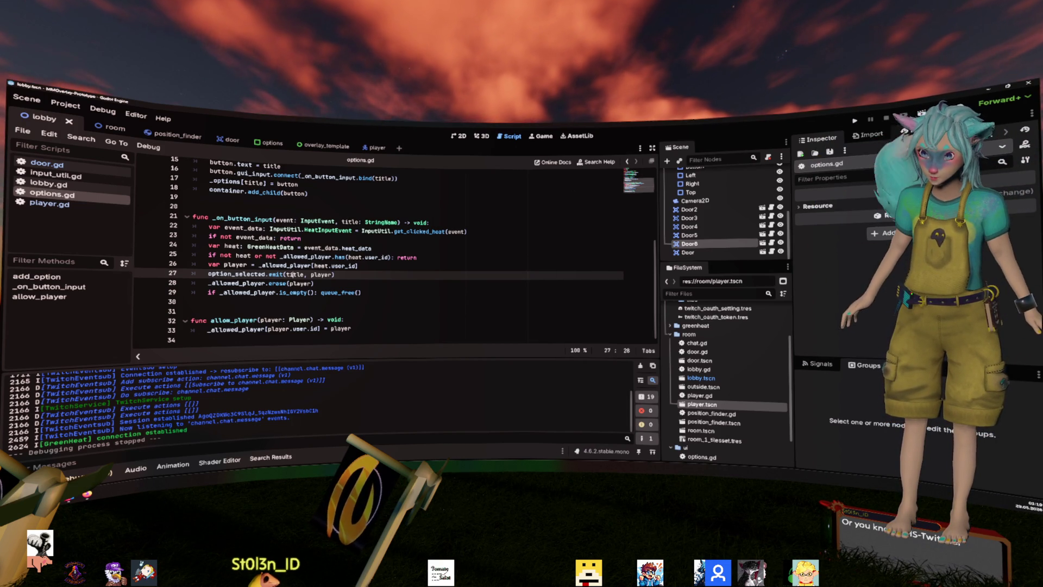
click(856, 120)
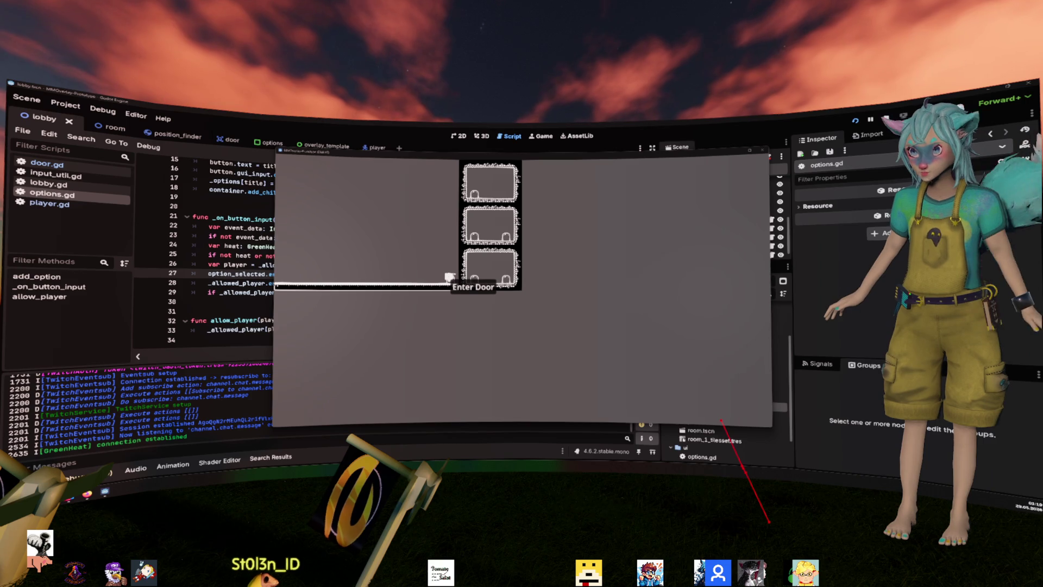
- Maximize and restore the game window, hide and reshow it, then stop the game
double_click(400, 155)
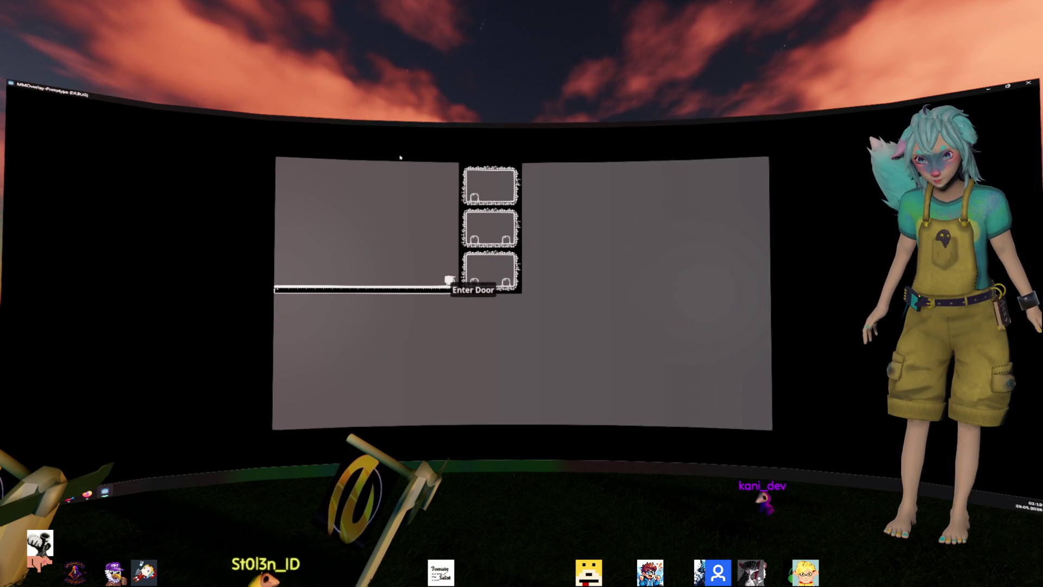
double_click(426, 128)
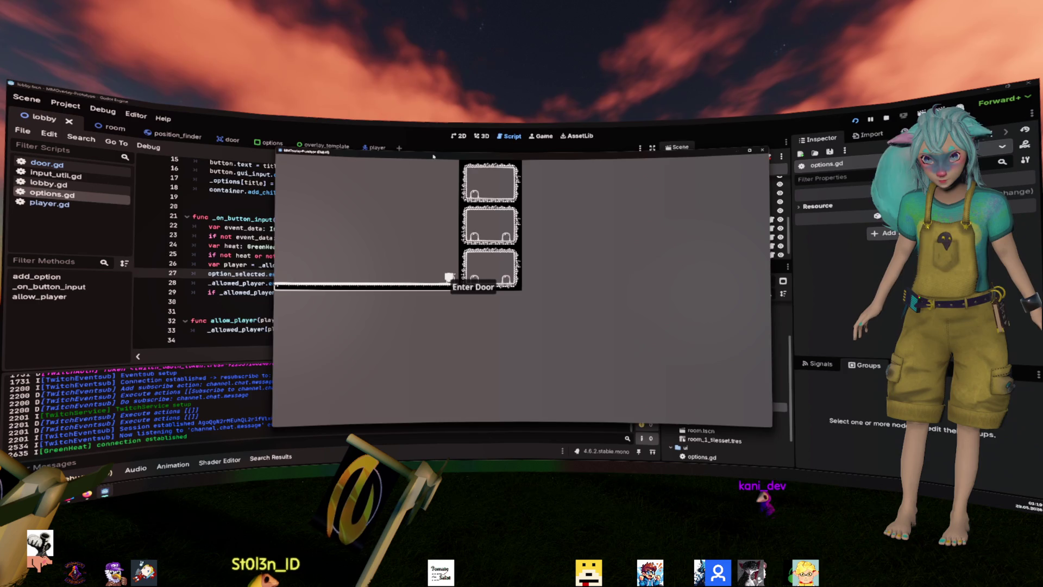
key(F8)
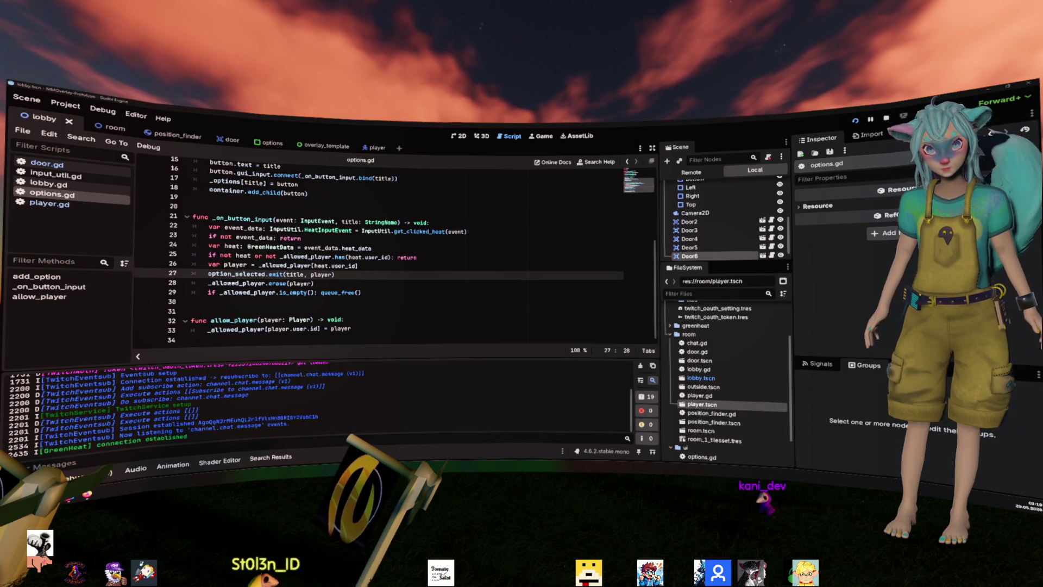
key(F5)
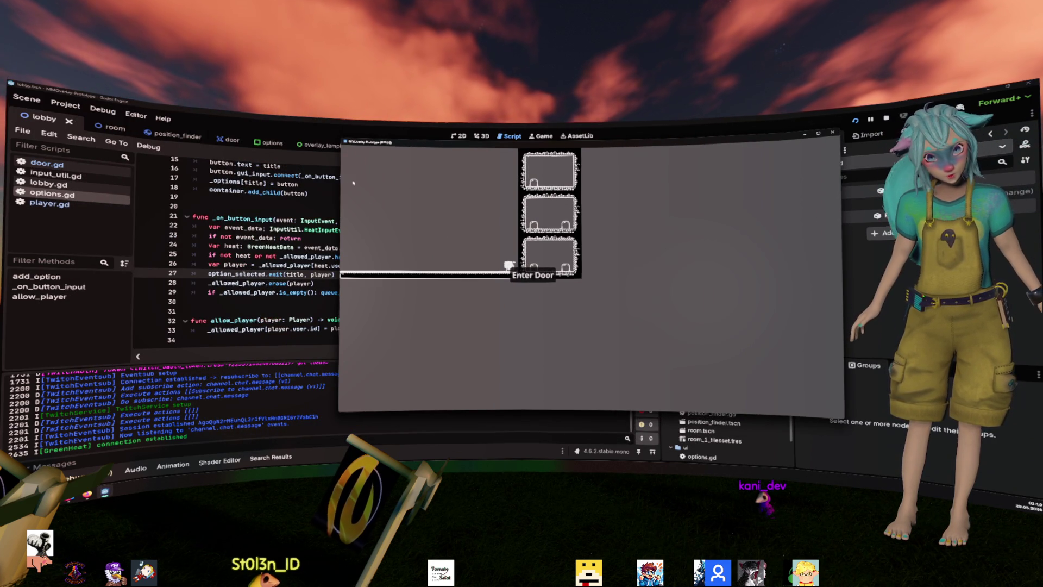
click(830, 133)
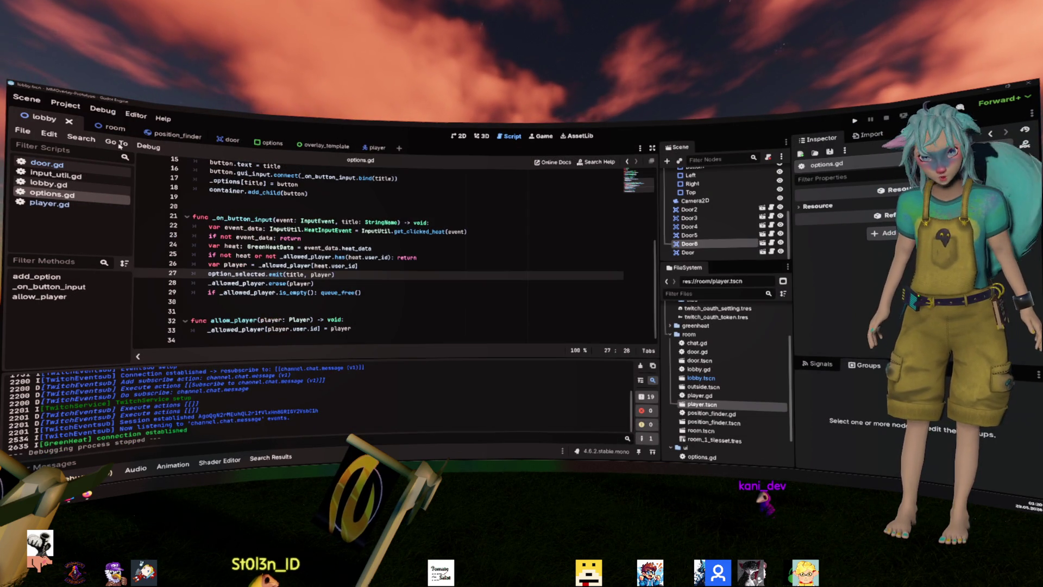
- Open Project Settings and browse the General sections over to Display > Window
click(66, 104)
click(81, 114)
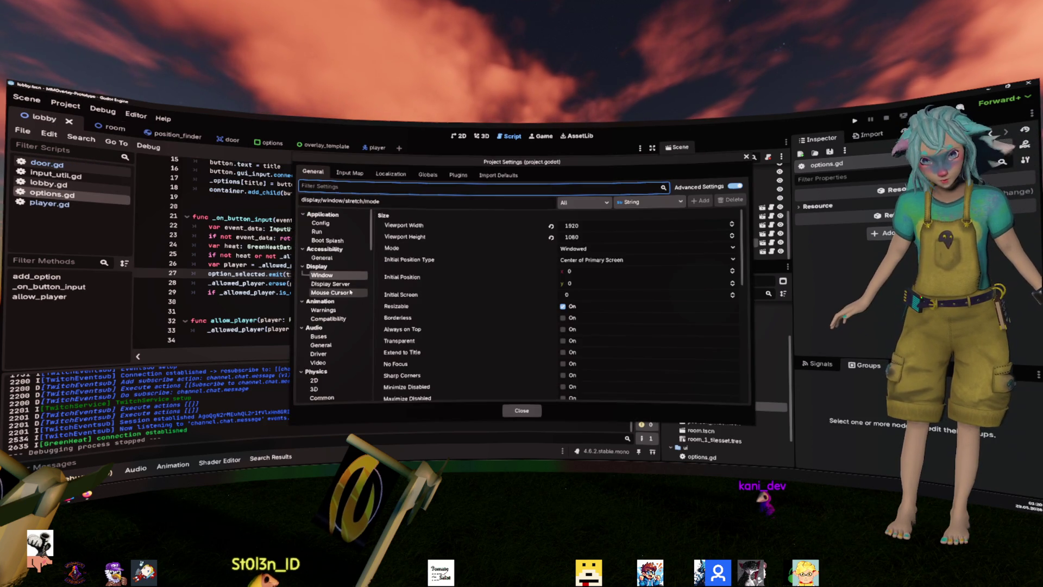
scroll(500, 288, down, 5)
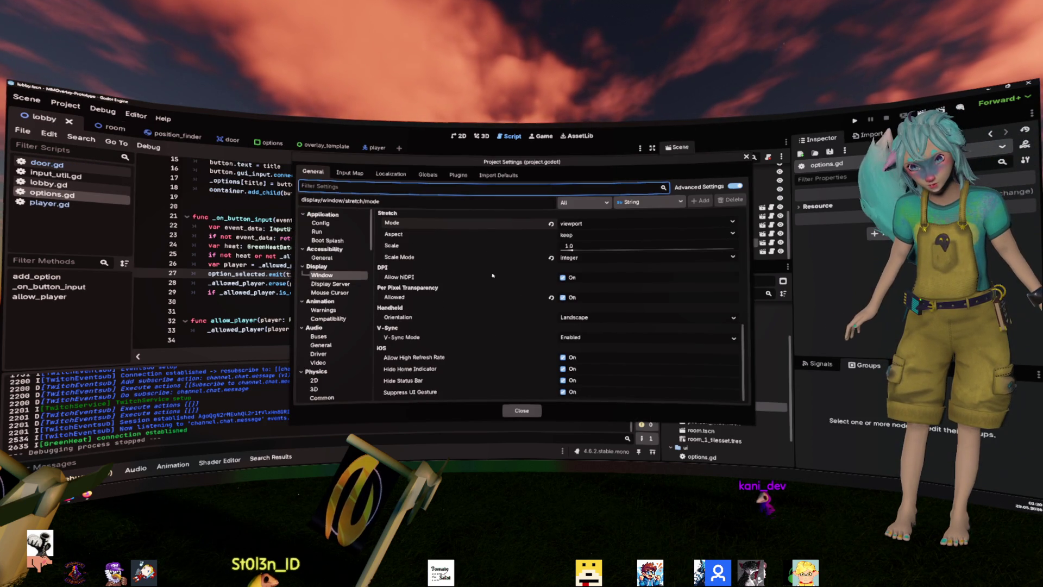
click(455, 343)
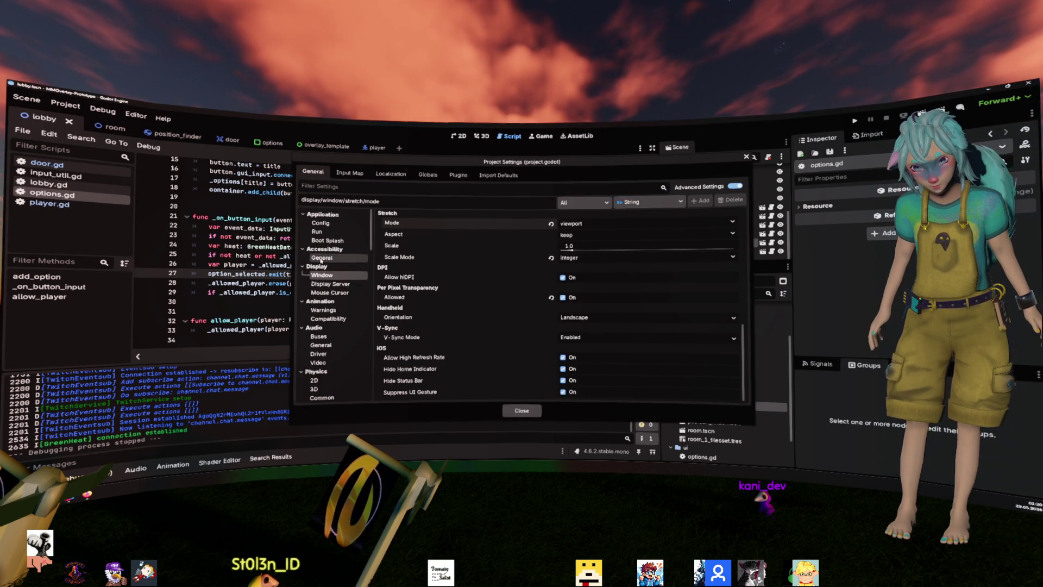
click(320, 223)
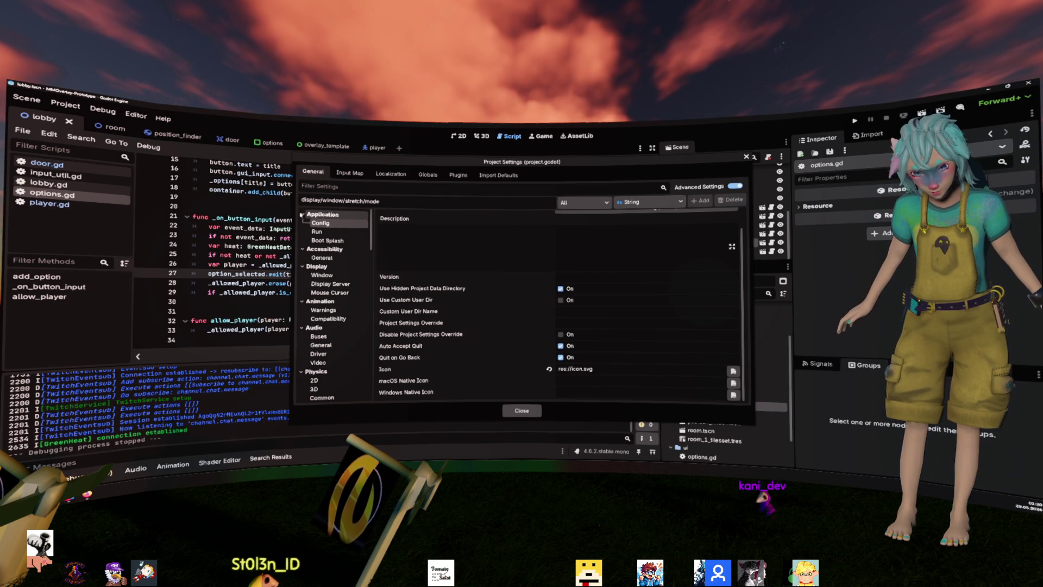
click(317, 232)
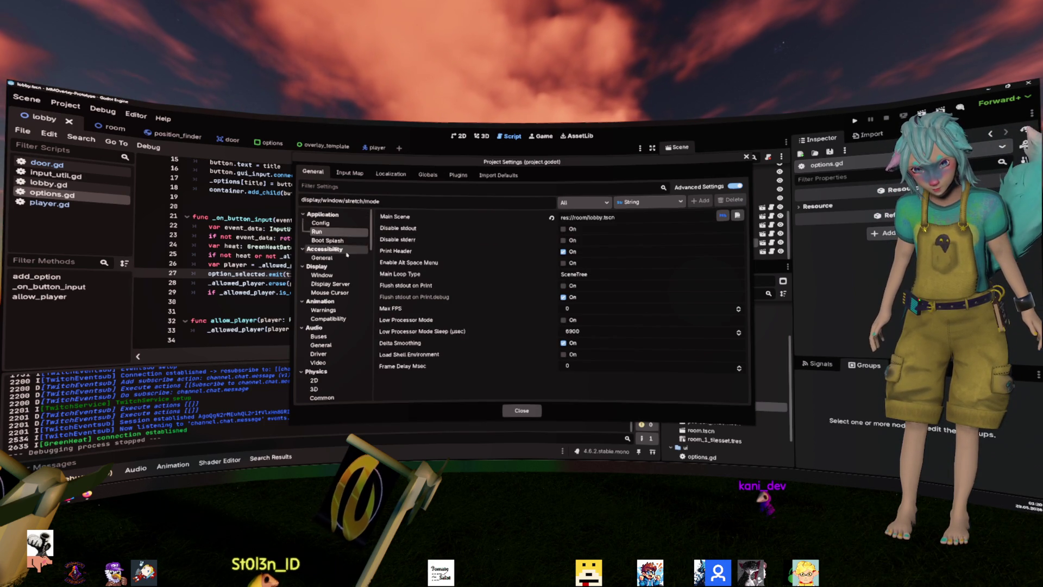
click(329, 241)
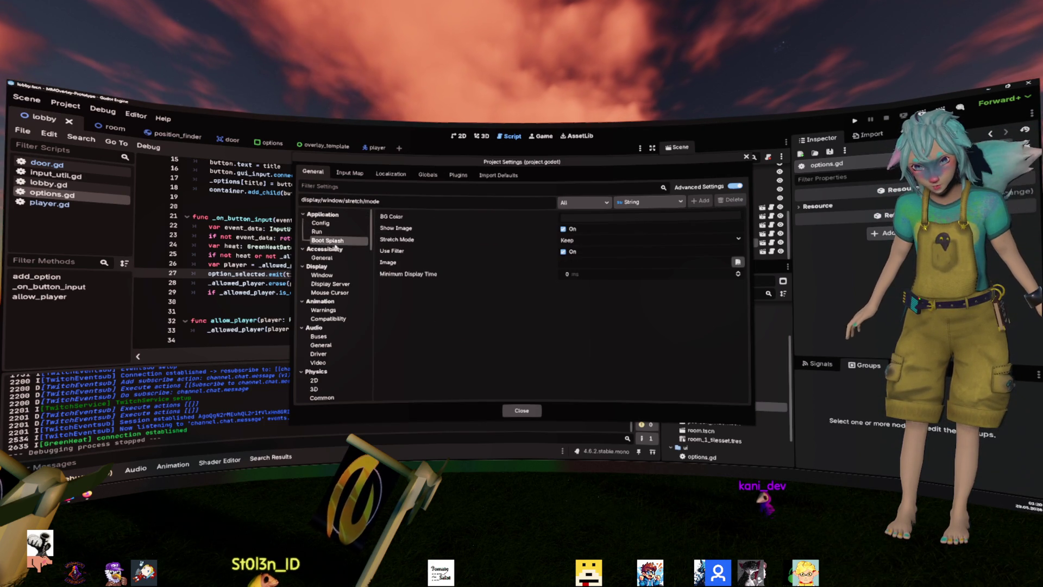
click(338, 259)
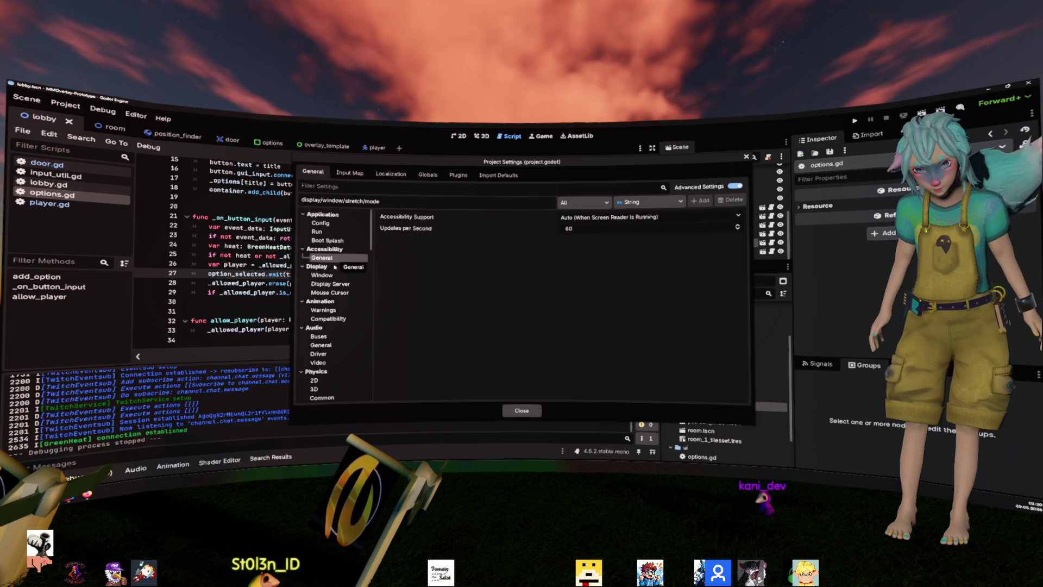
click(329, 276)
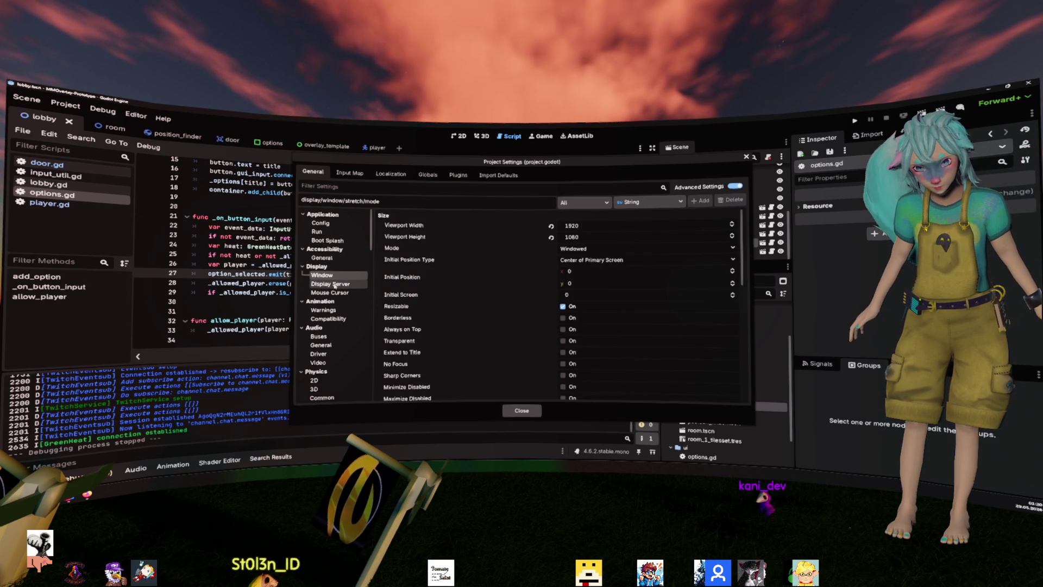
click(333, 284)
click(338, 276)
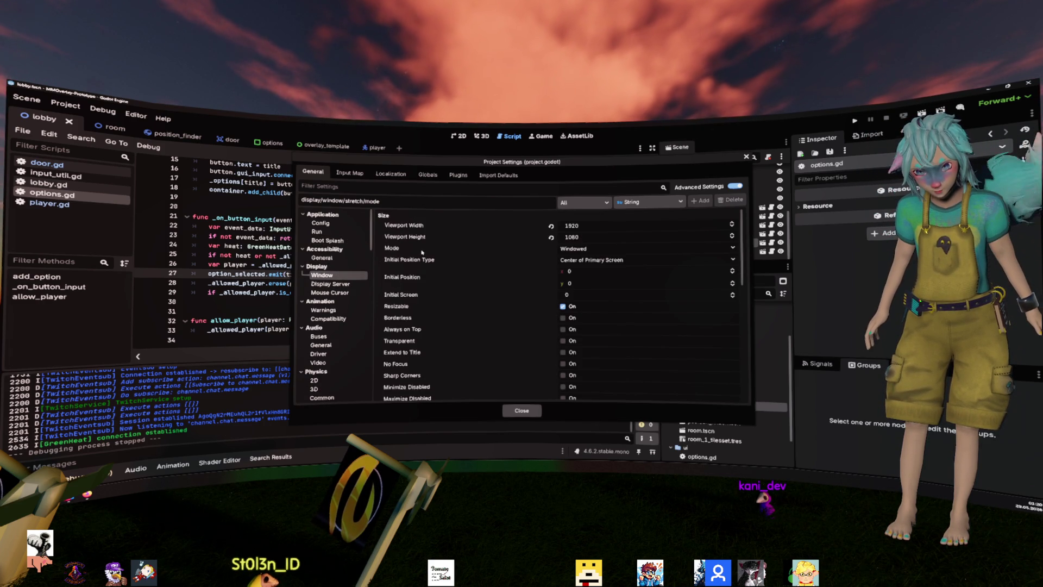
- Enable the window Transparent option and close Project Settings
scroll(465, 255, down, 1)
scroll(424, 262, down, 1)
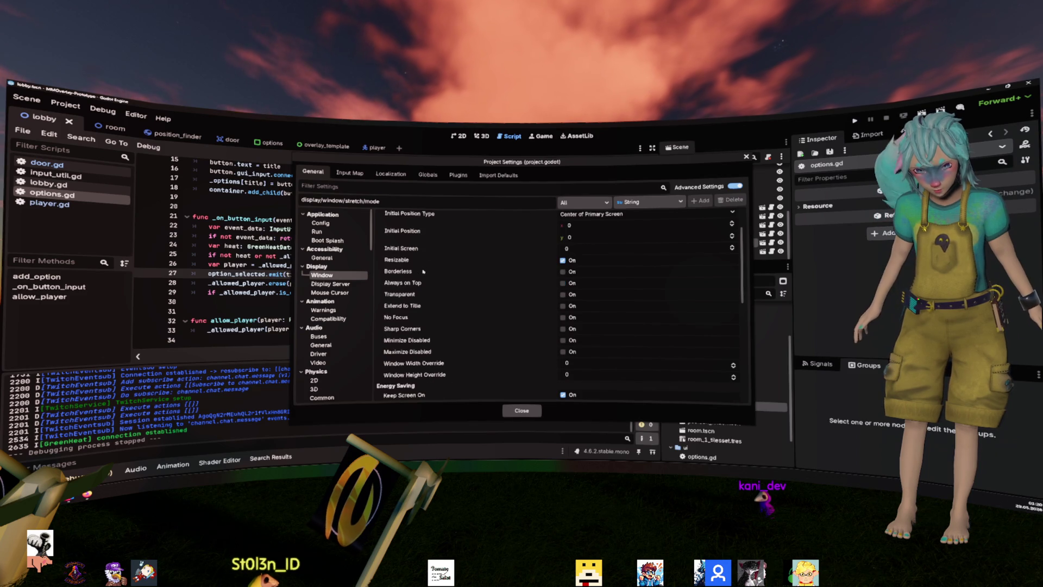
click(421, 293)
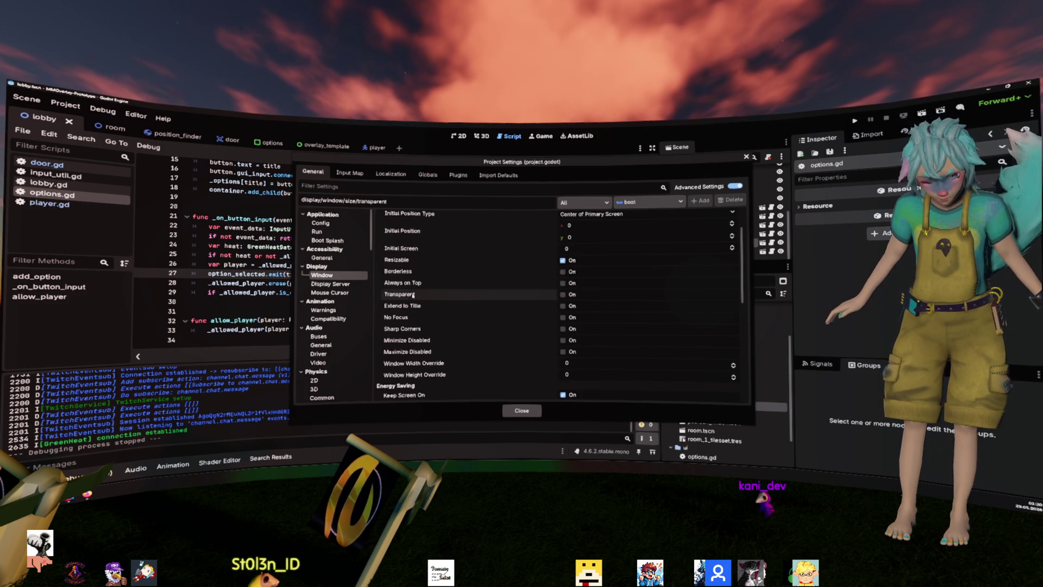
click(563, 294)
click(521, 410)
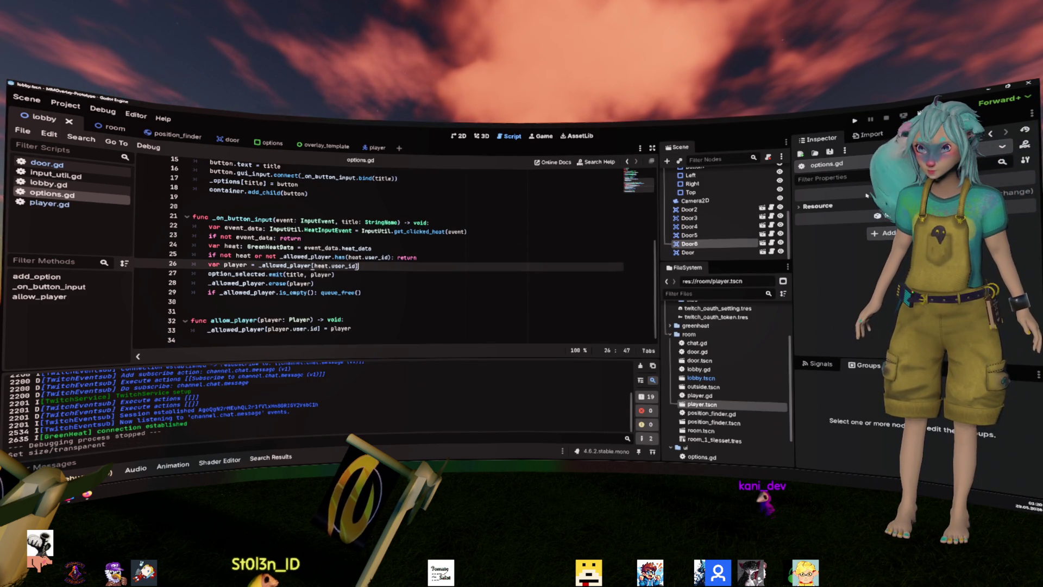
- Launch the project to see the transparent lobby overlay with its three stacked rooms
click(854, 120)
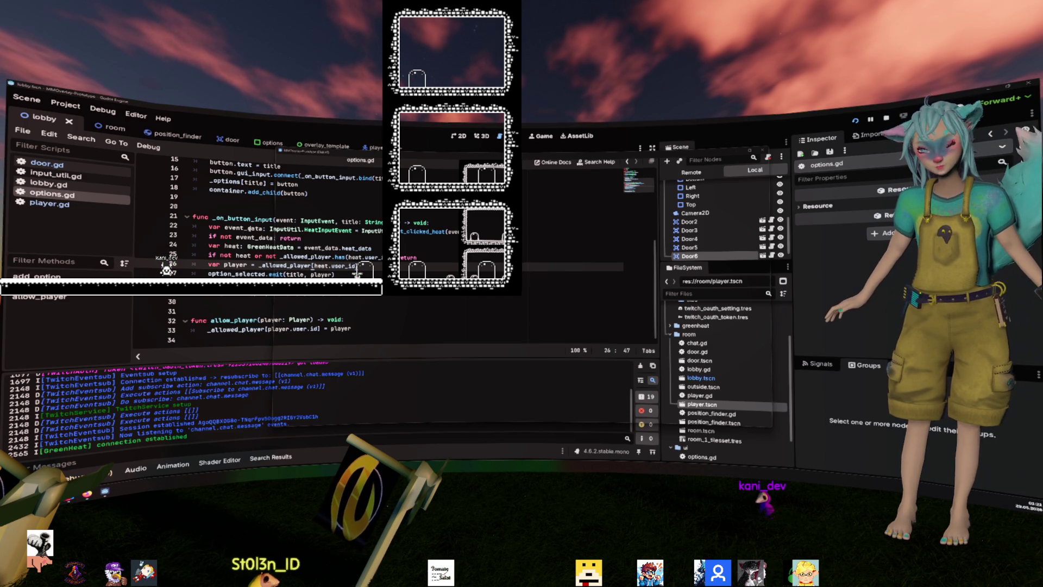
- Find '/ 4' project-wide, delete it from lobby.gd's position finder placement, and save
click(348, 257)
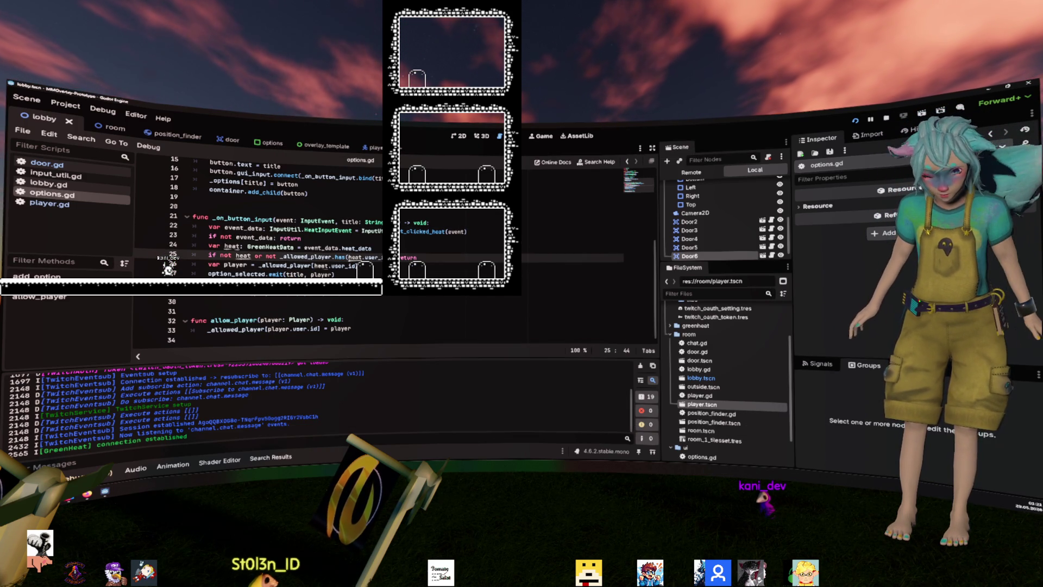
key(ctrl+shift+f)
text(/ 4)
key(Return)
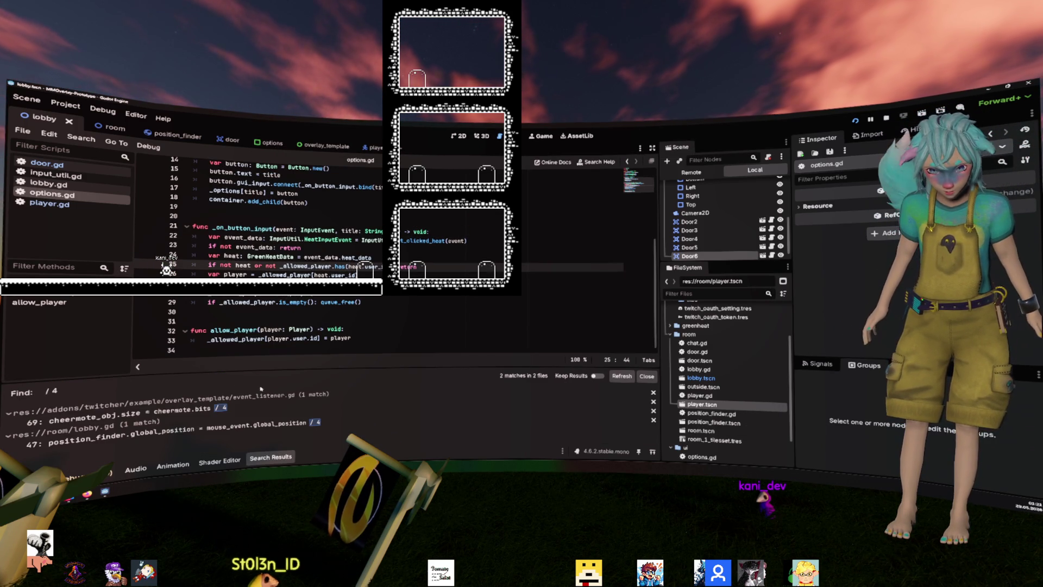
click(263, 406)
click(288, 425)
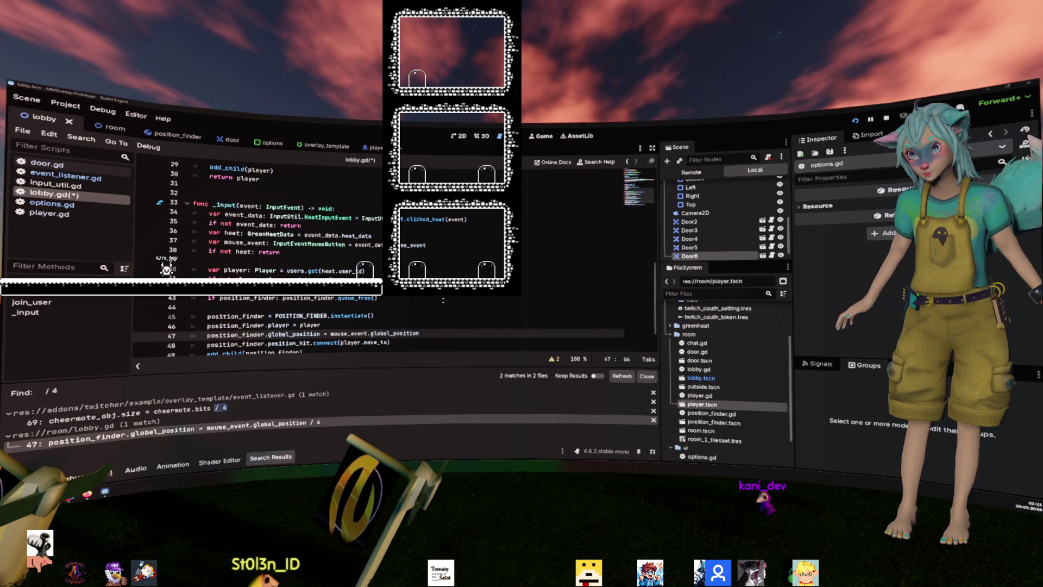
click(347, 279)
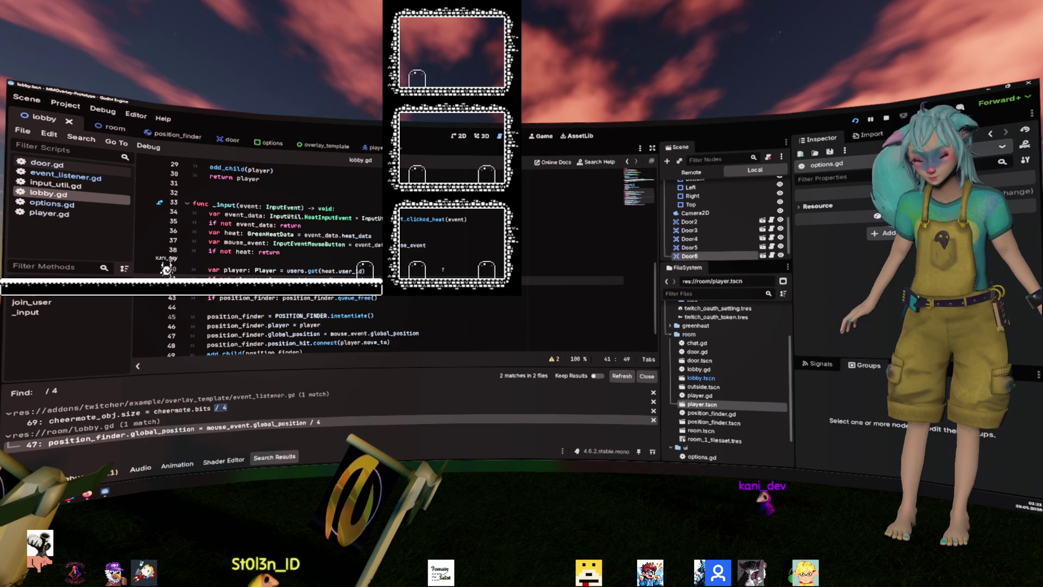
key(ctrl+s)
- Search the project again for '/4' to confirm it's gone, then run the overlay
key(ctrl+shift+f)
text(/4)
key(Return)
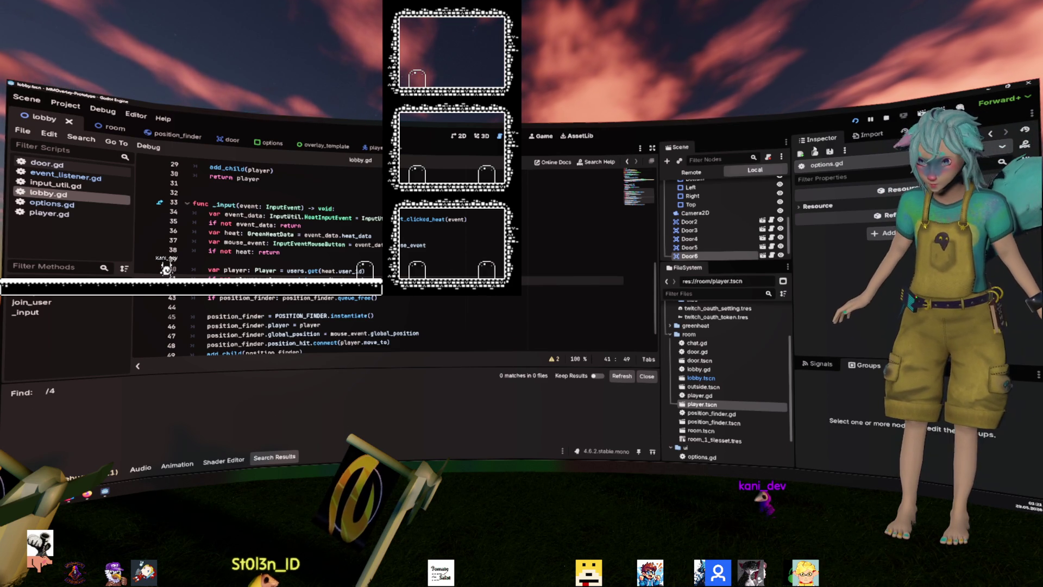
key(F5)
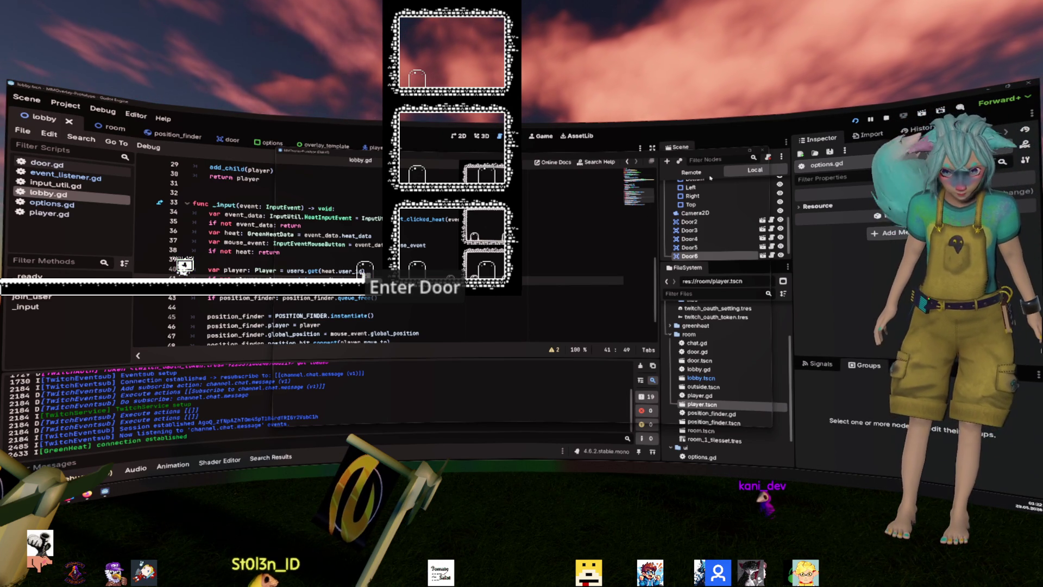
- Stop the running overlay game, returning to lobby.gd's _input function
click(762, 151)
click(374, 298)
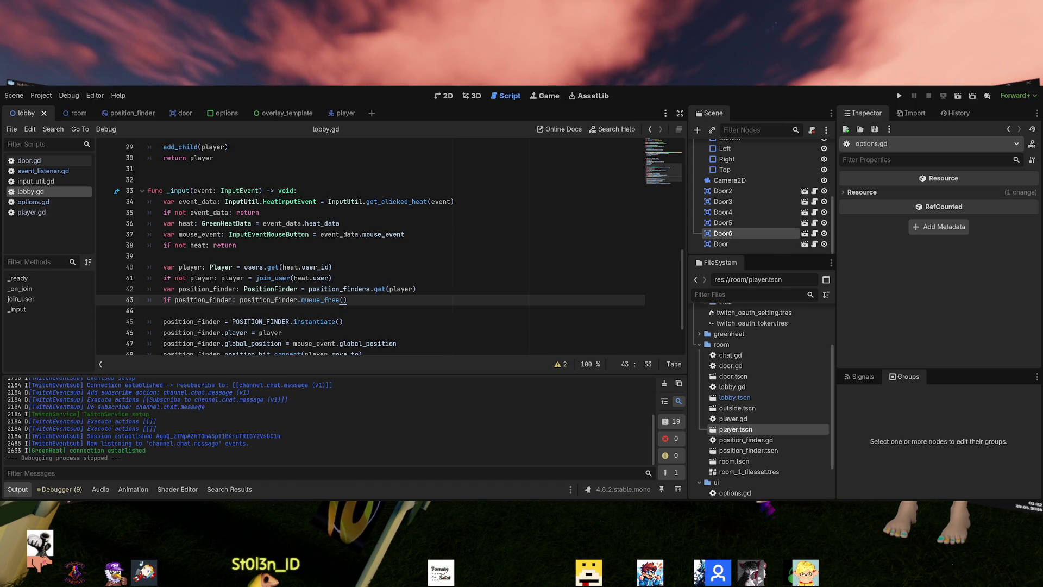
- Set the Project Settings viewport to 2560 by 1440, then relaunch the overlay game
click(347, 288)
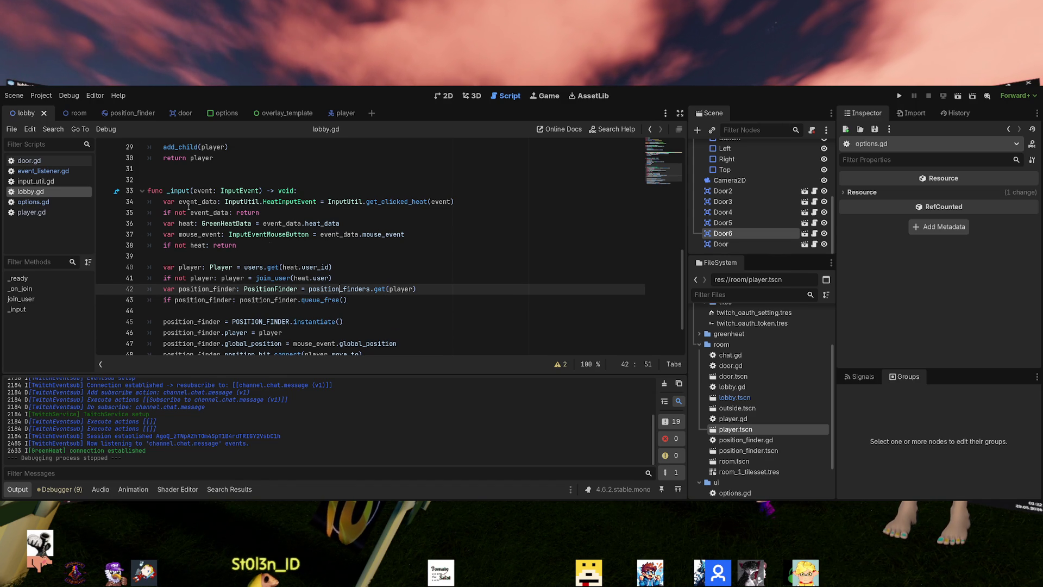
click(41, 95)
click(45, 111)
click(617, 209)
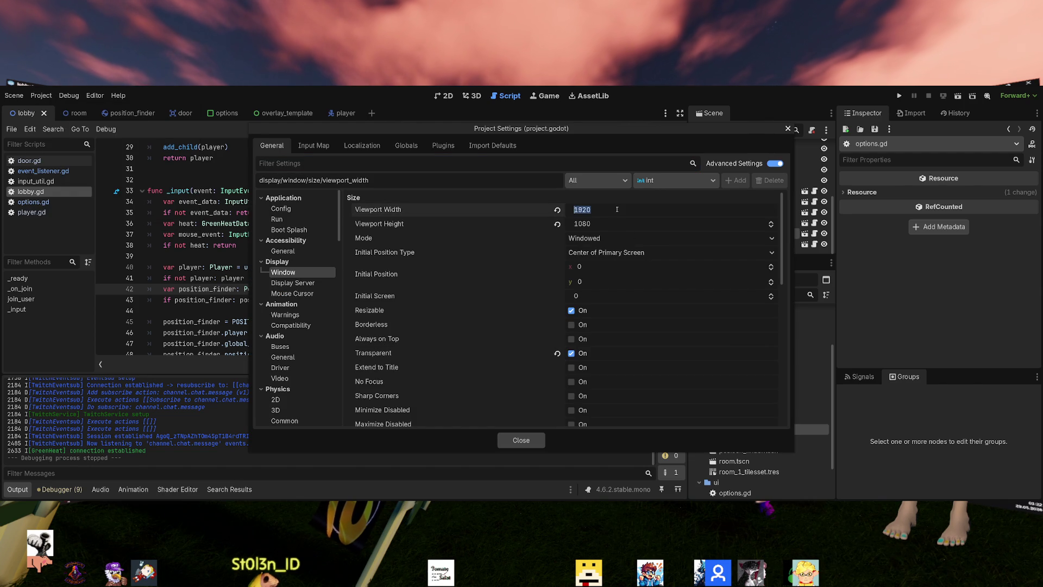
text(2560)
key(Tab)
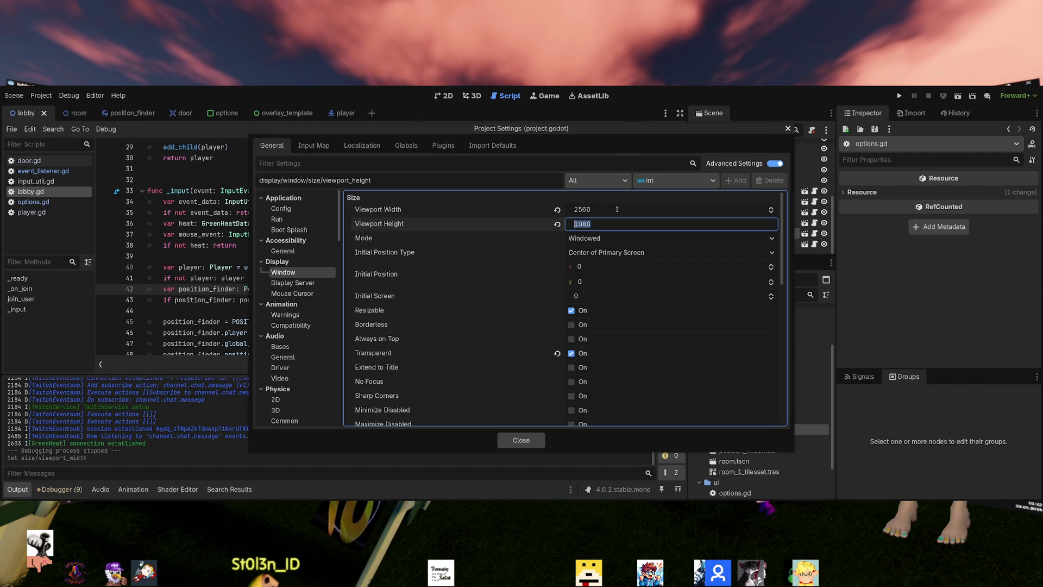
key(Tab)
key(shift+Tab)
text(1440)
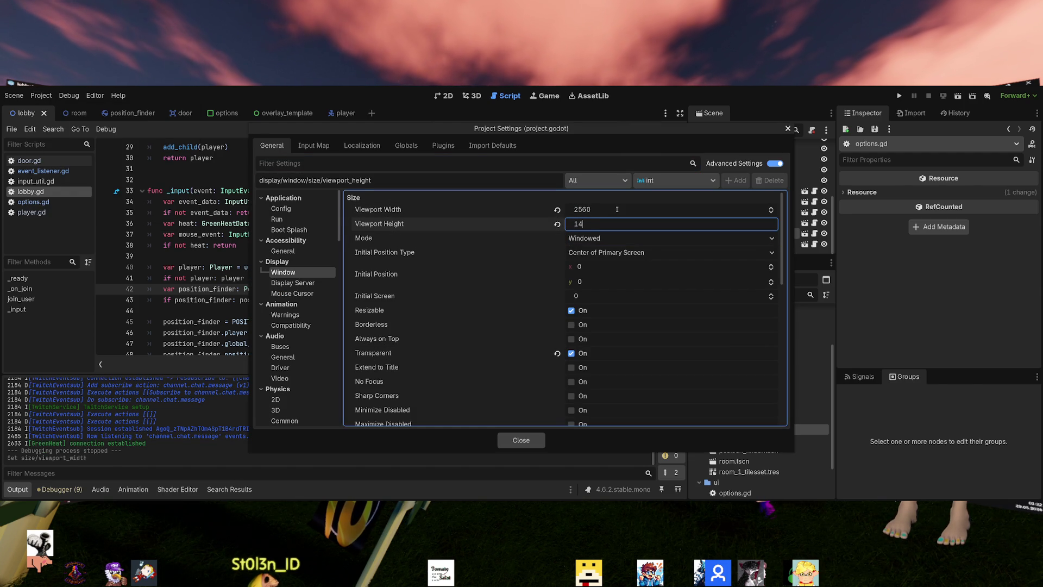
click(521, 444)
click(521, 440)
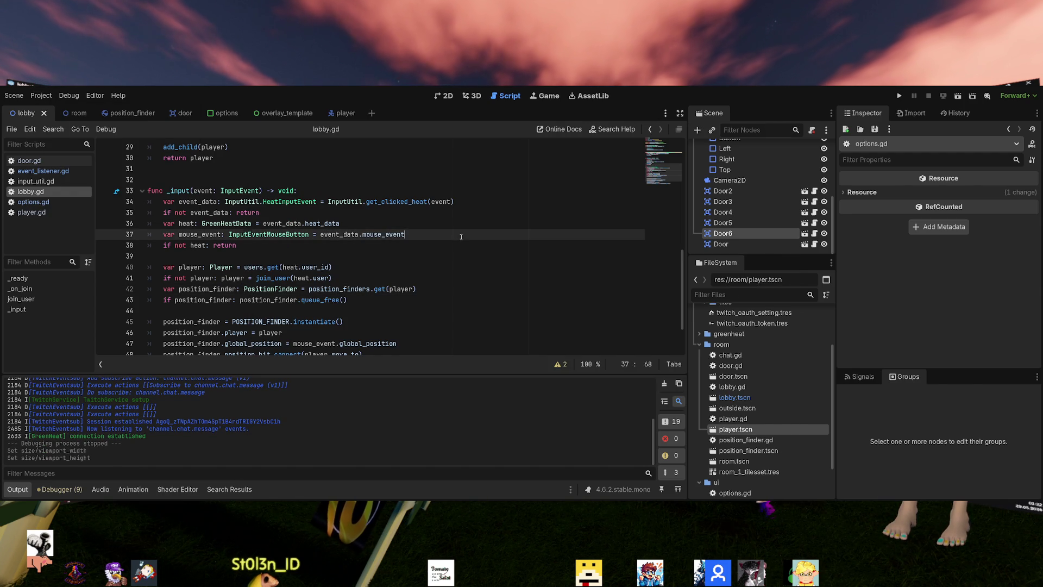
key(F5)
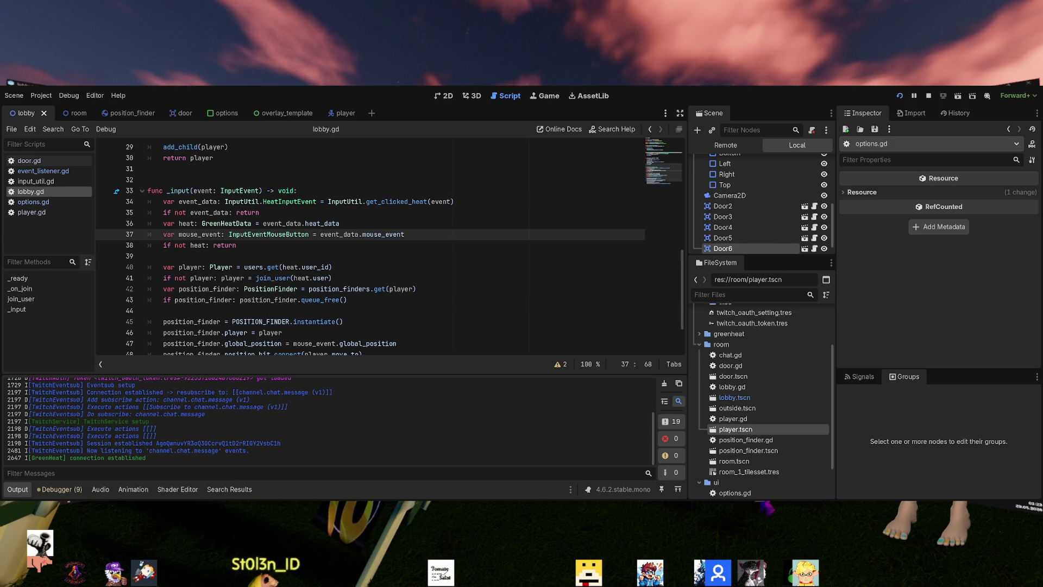
mouse_move(328, 223)
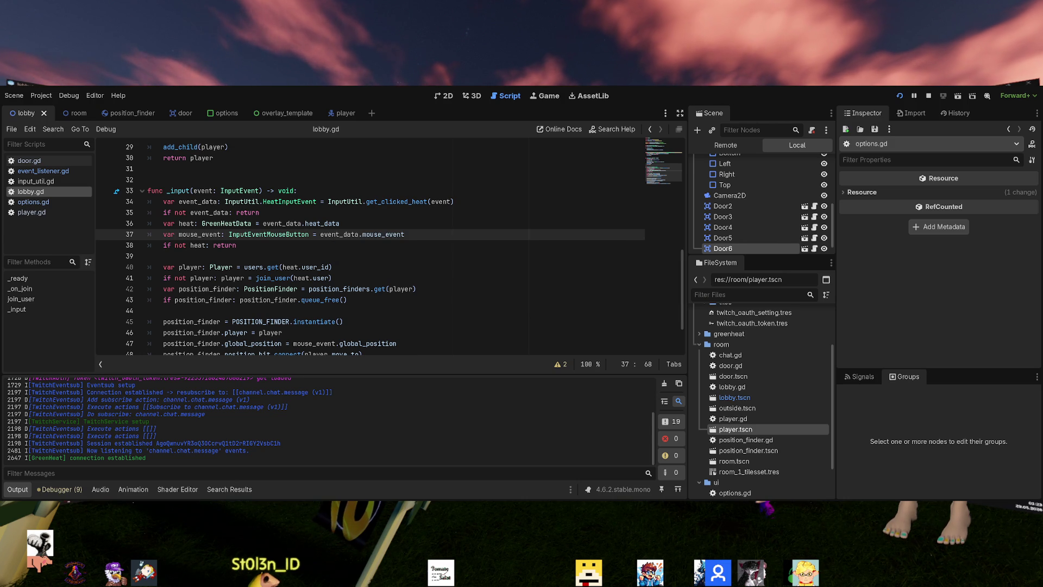
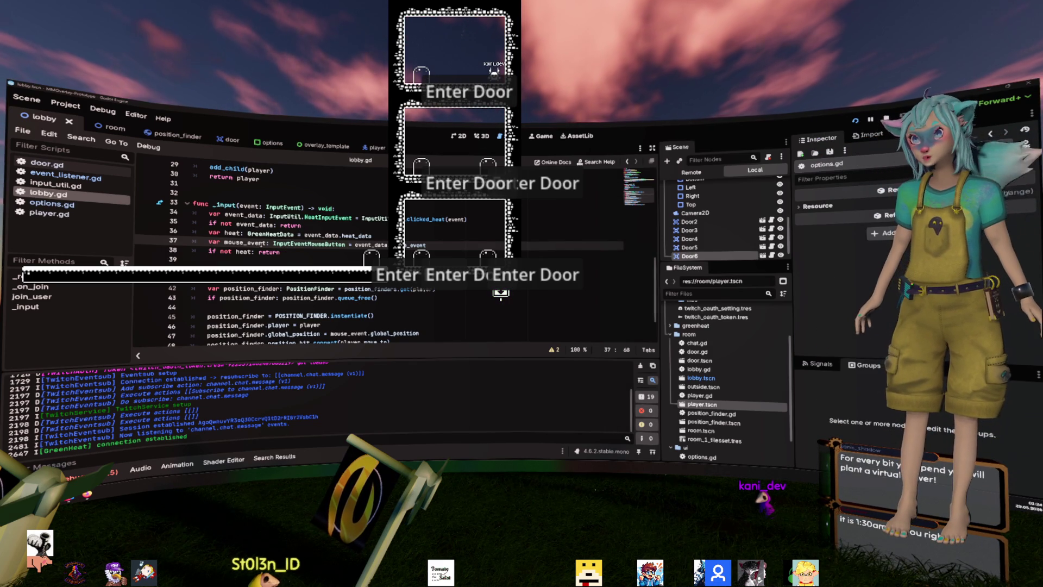
click(375, 290)
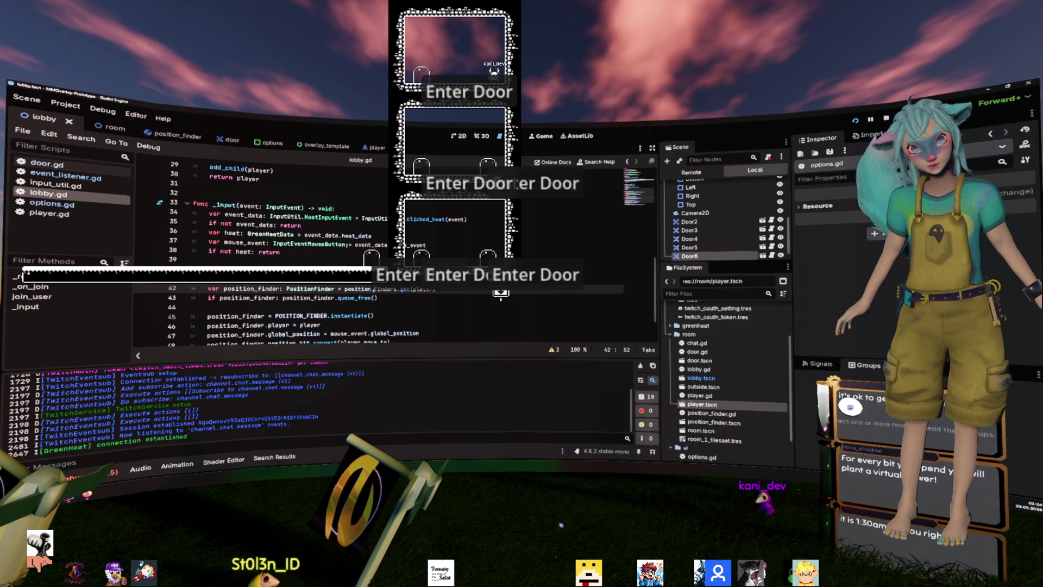
mouse_move(353, 236)
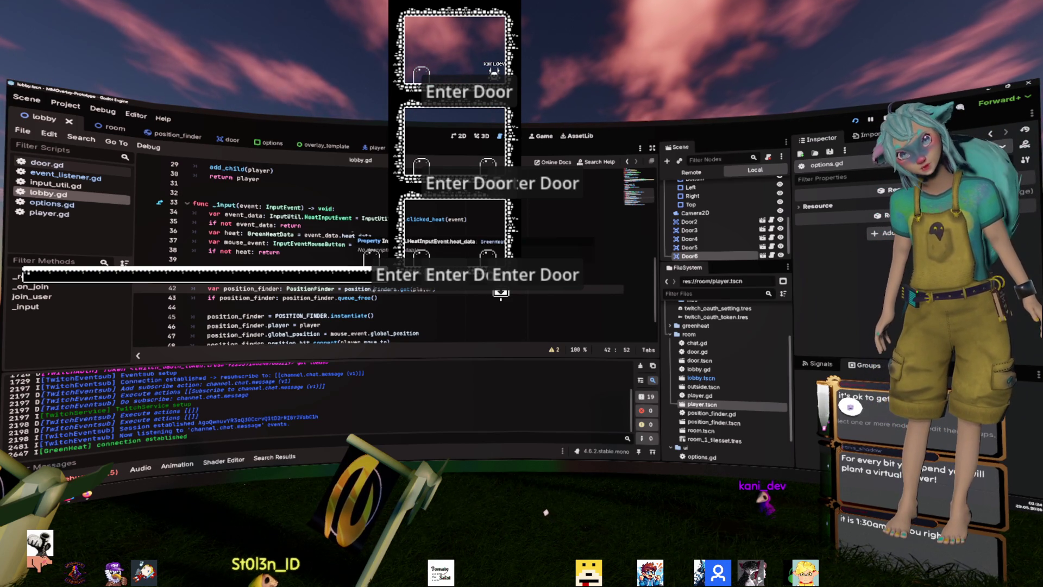